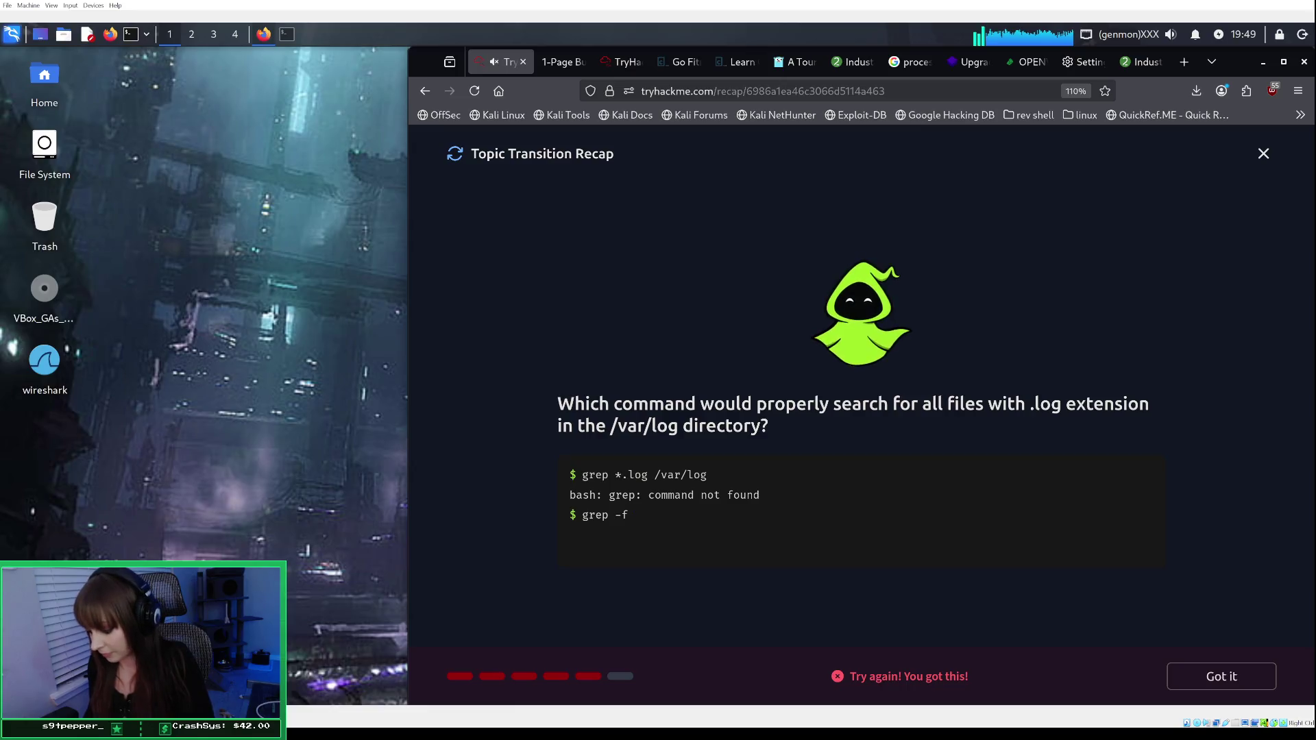
Step: Submit 'grep -f /var/log *.log' as the .log search answer in the quiz terminal
text( /var/)
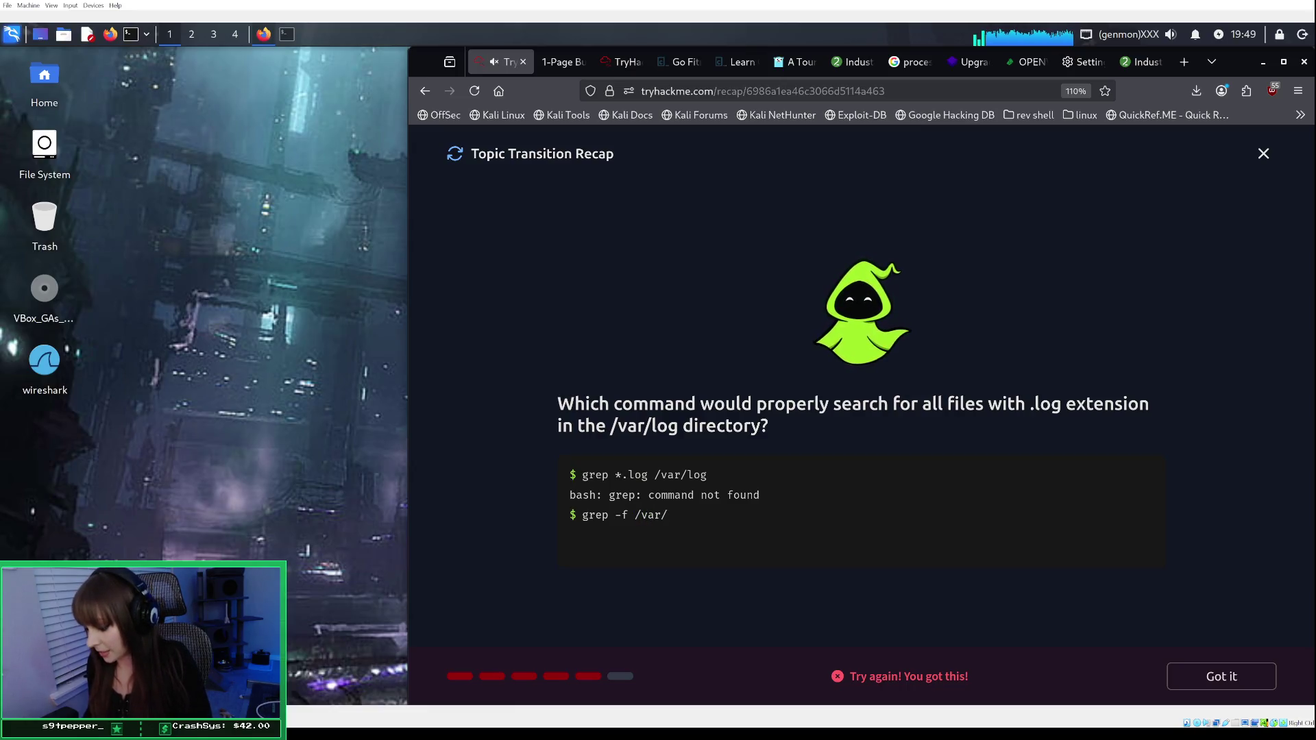
text(log *)
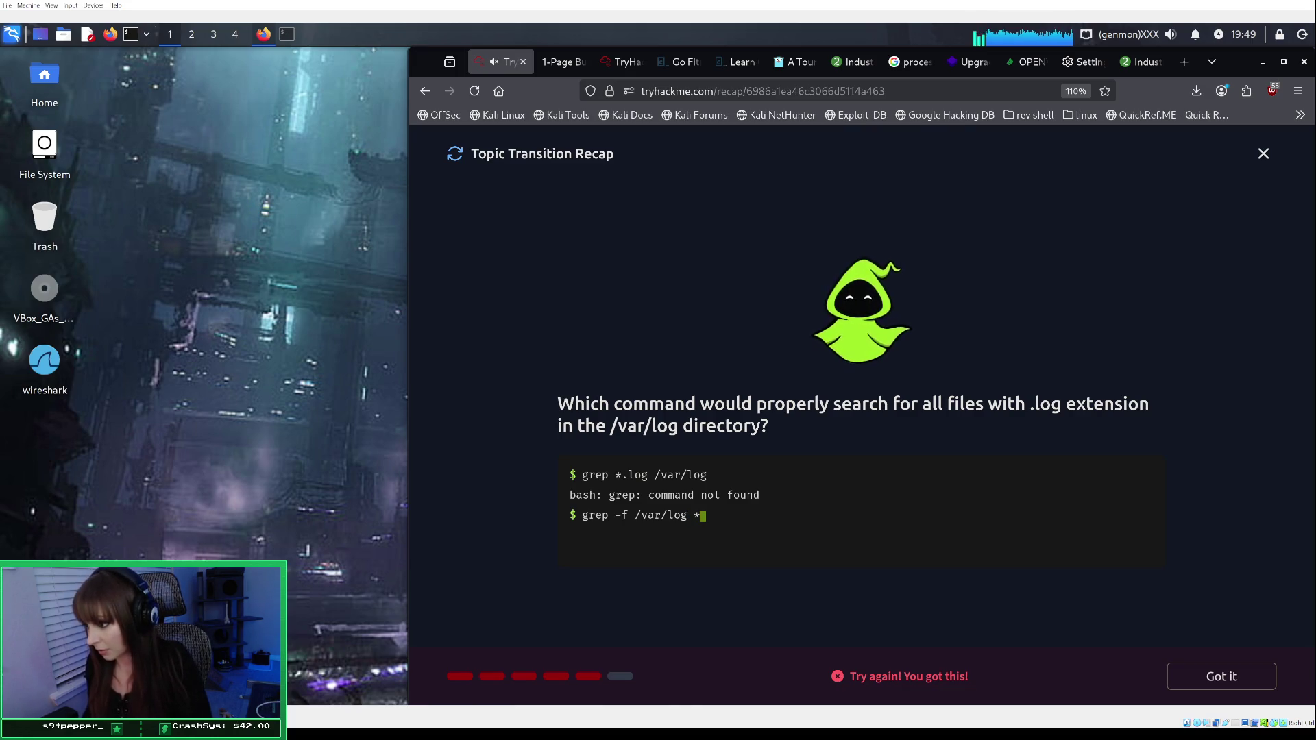
text(.log)
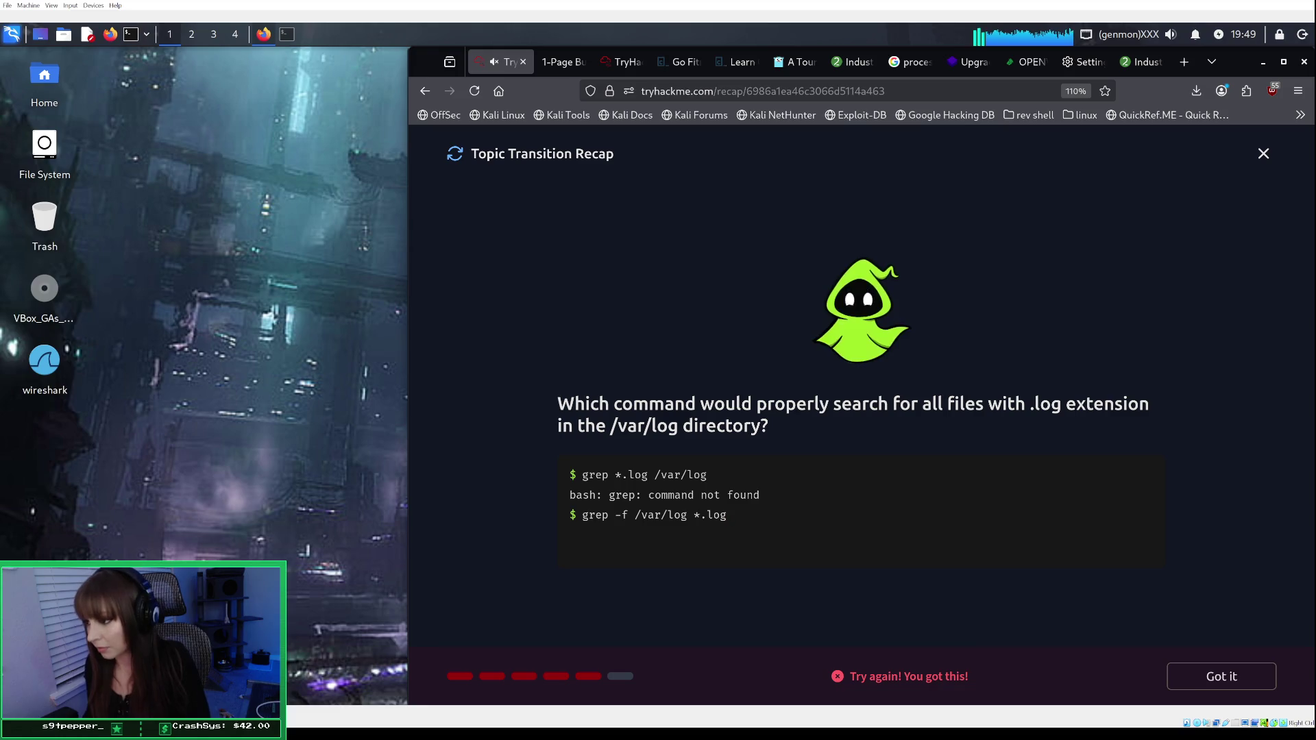
key(Return)
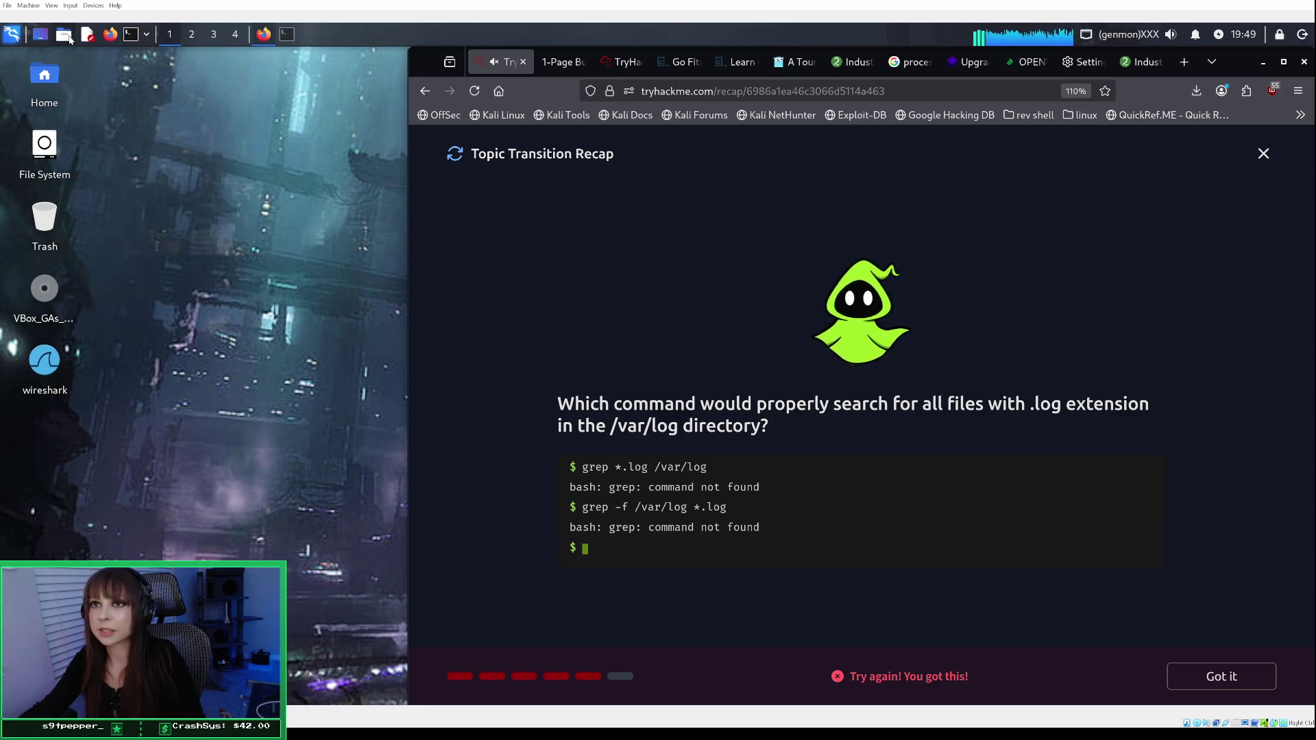
Step: Show grep's help in the Kali terminal, trying grep -h and then the full grep --help output
click(286, 34)
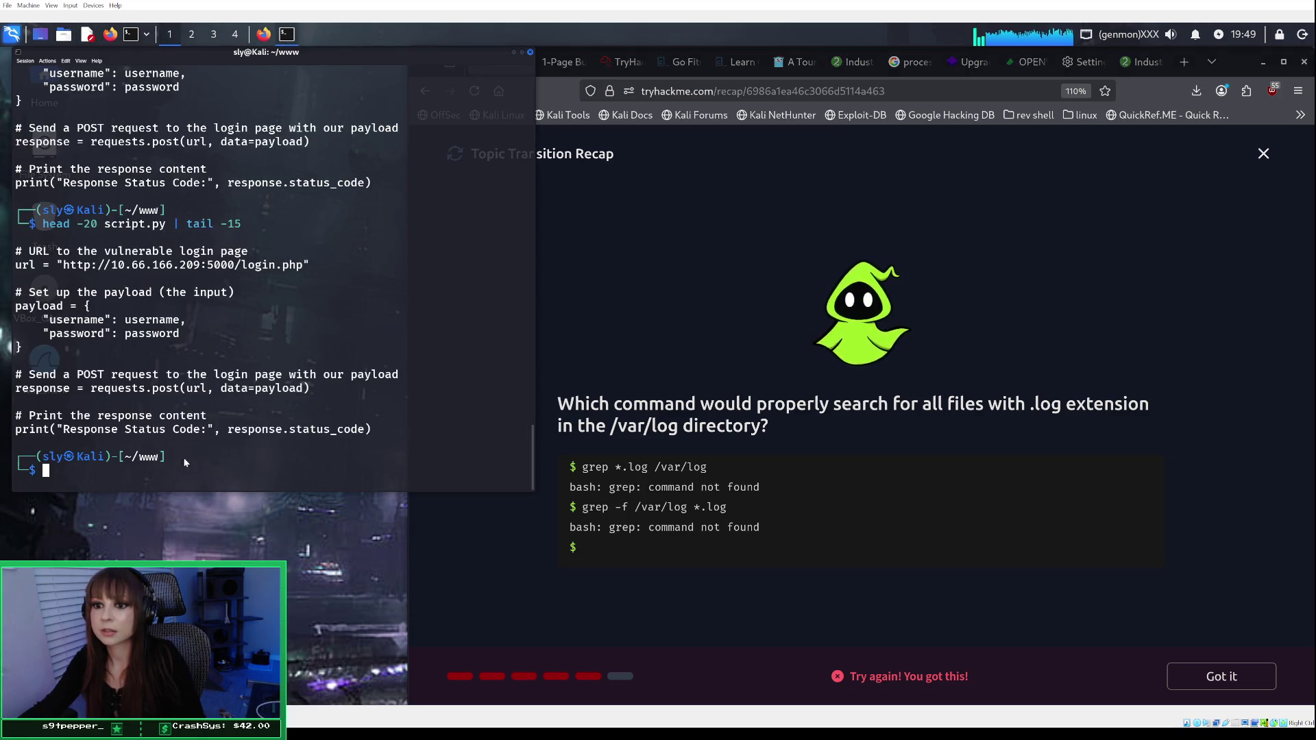
text(grep -h)
key(Return)
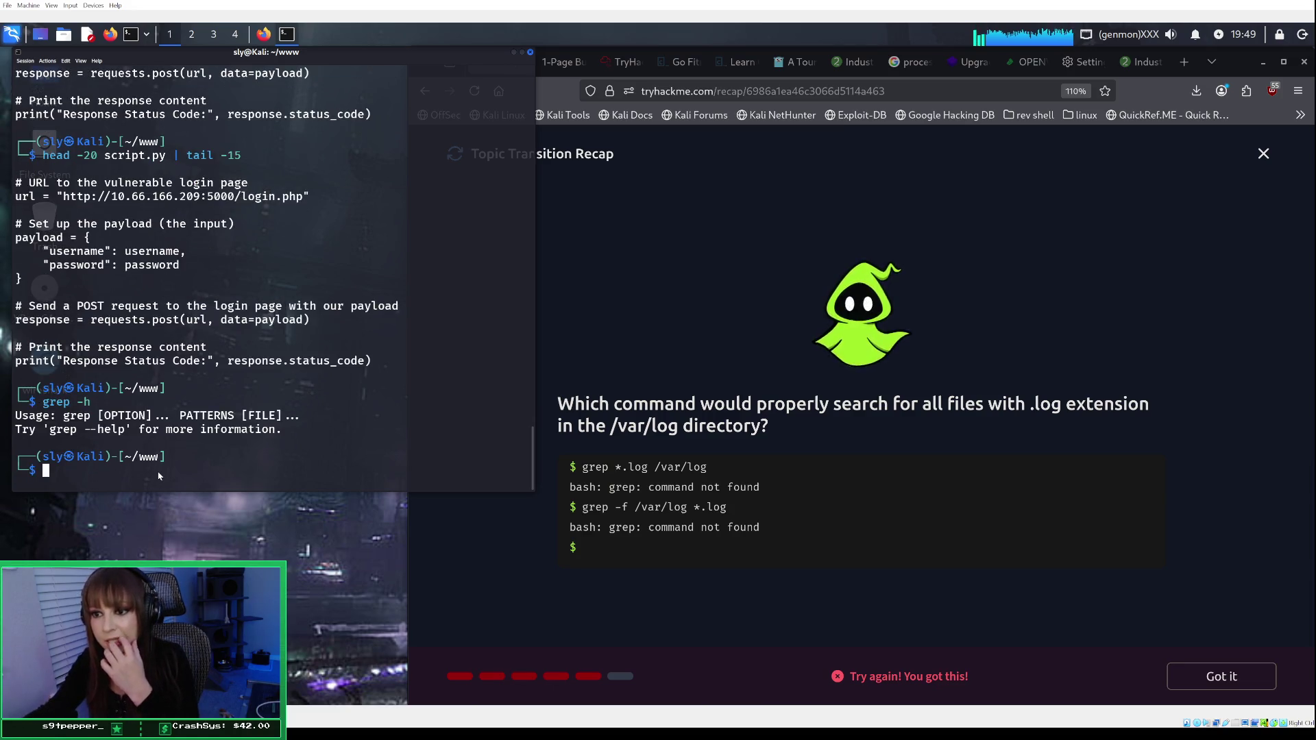
key(Up)
key(Left)
key(Delete)
text(-)
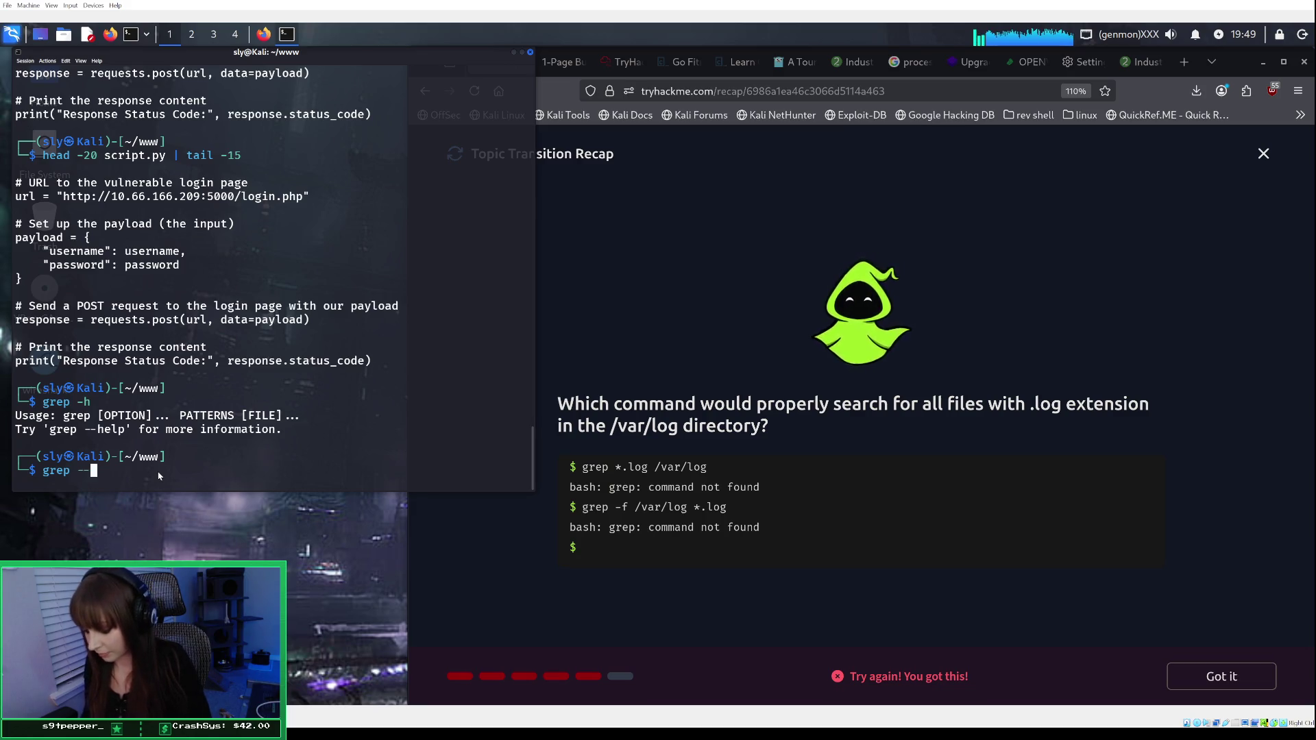
text(help)
key(Return)
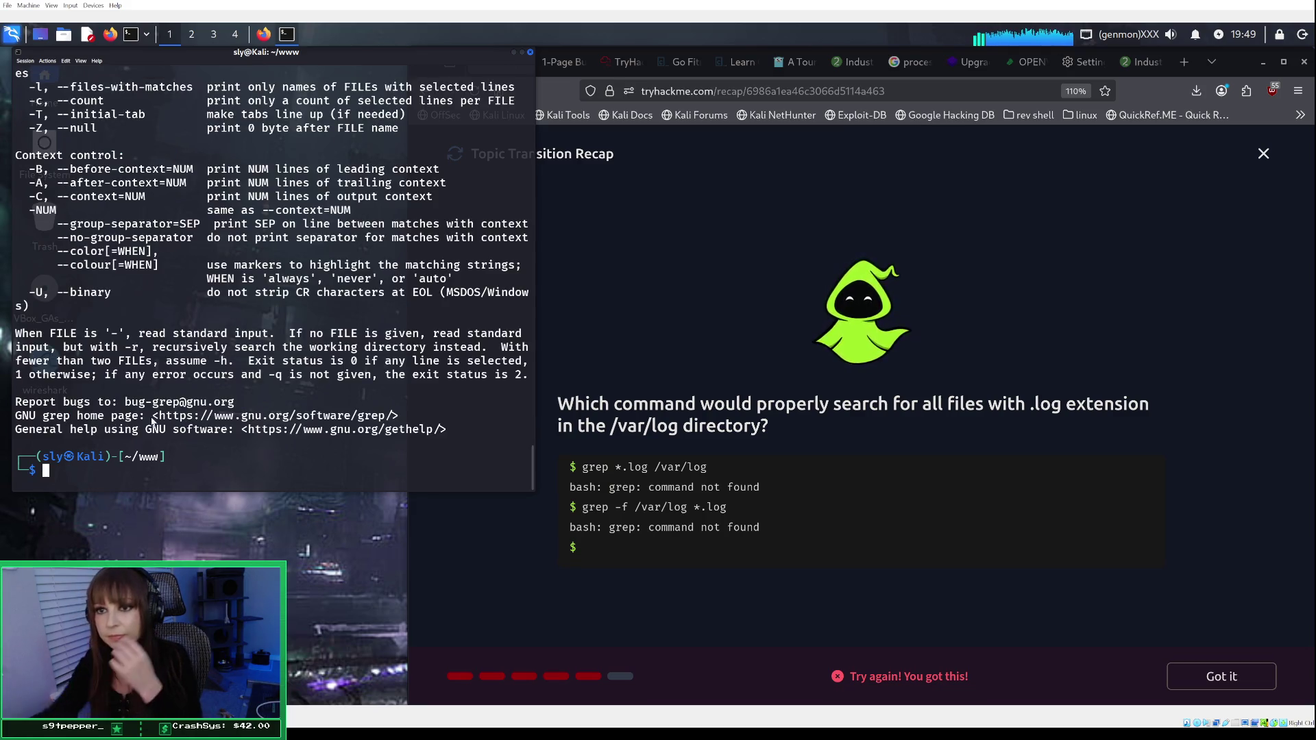
scroll(159, 395, up, 1)
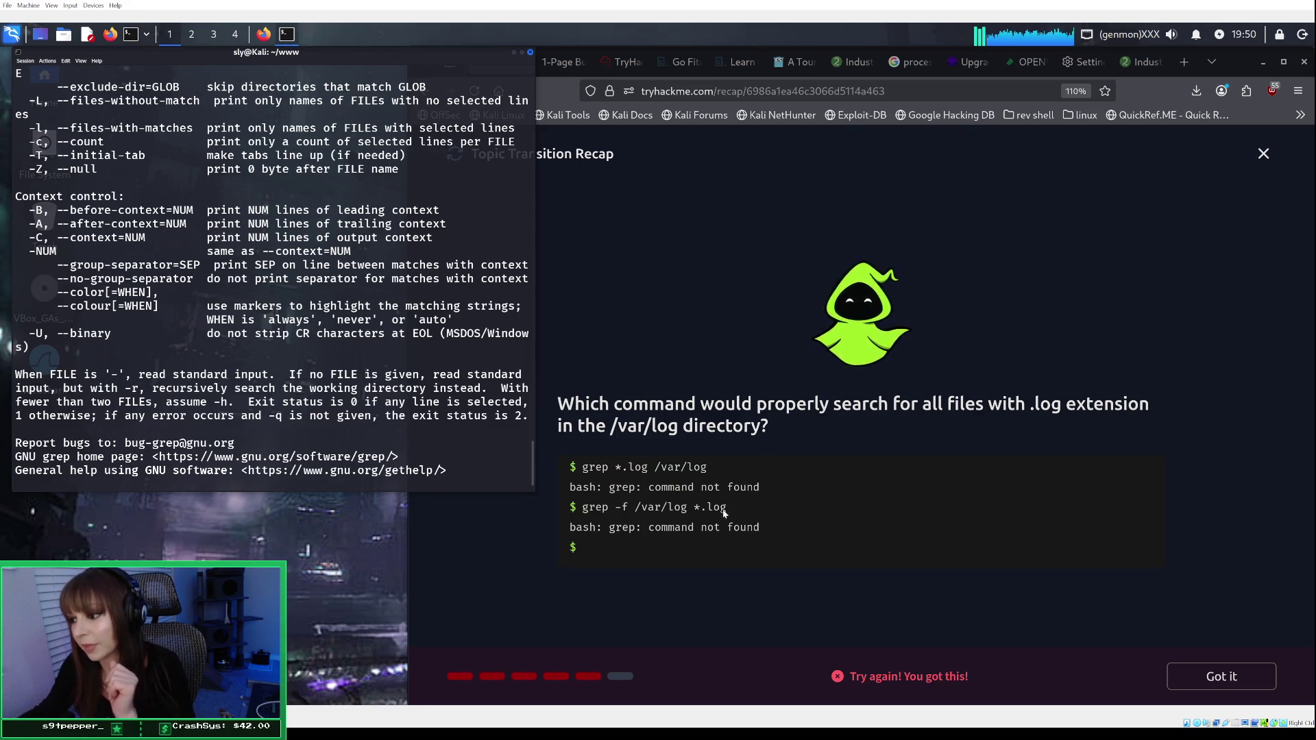
Step: Begin a new quiz answer with 'find' at the browser's quiz terminal prompt
click(643, 550)
text(find)
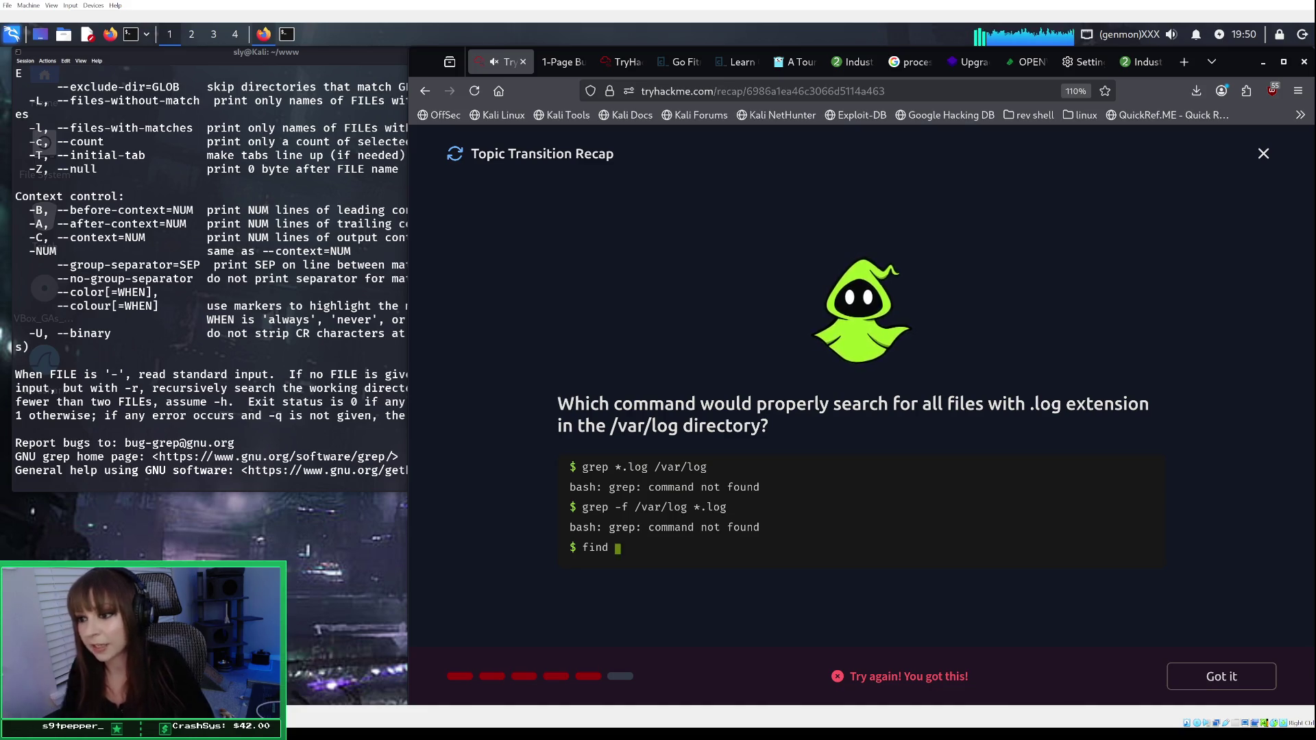
click(296, 420)
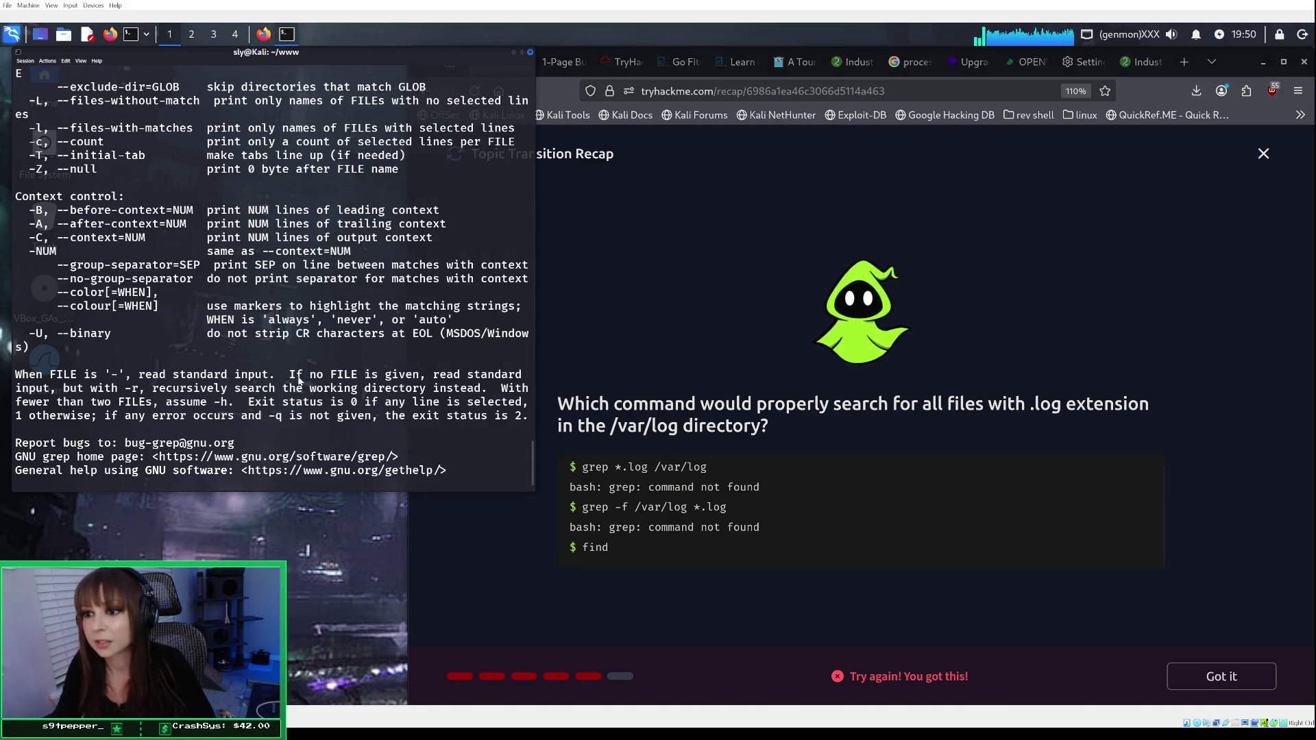
Step: Run find --help in the Kali terminal and scroll through its usage, operators and tests
scroll(302, 404, down, 1)
text(find --help)
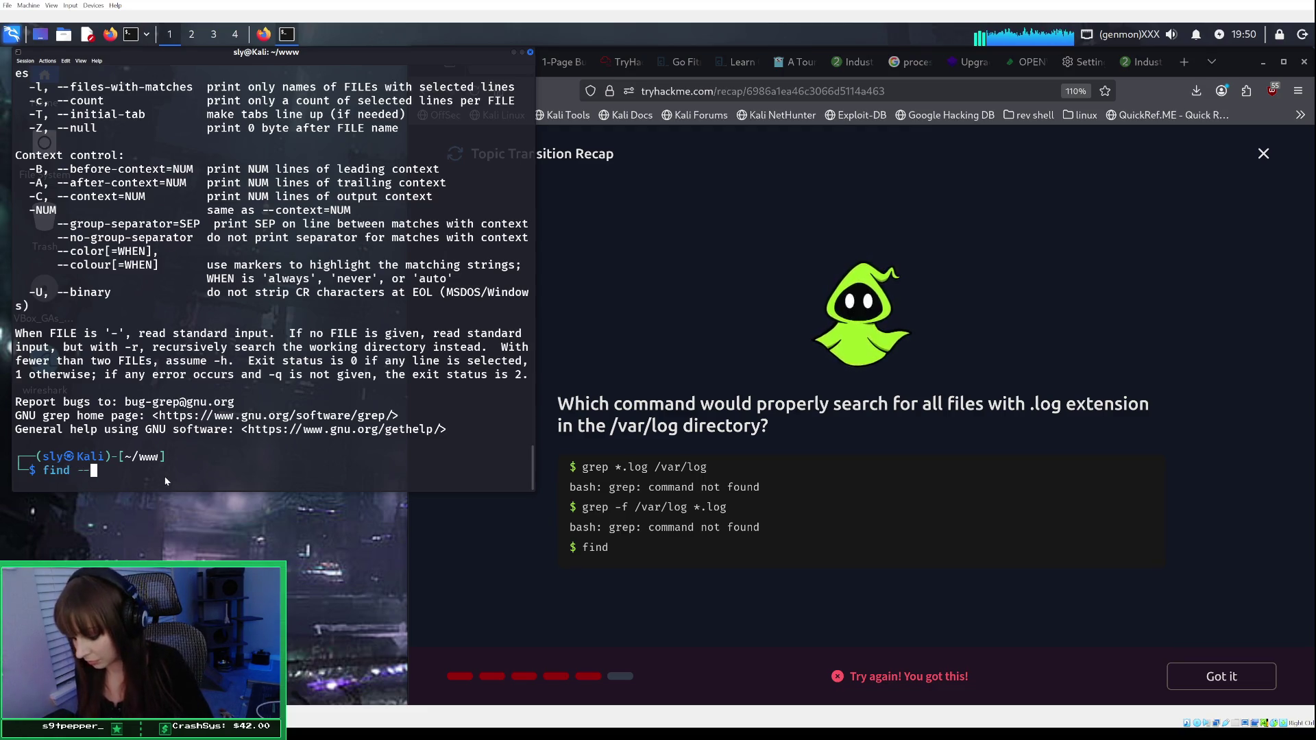
key(Return)
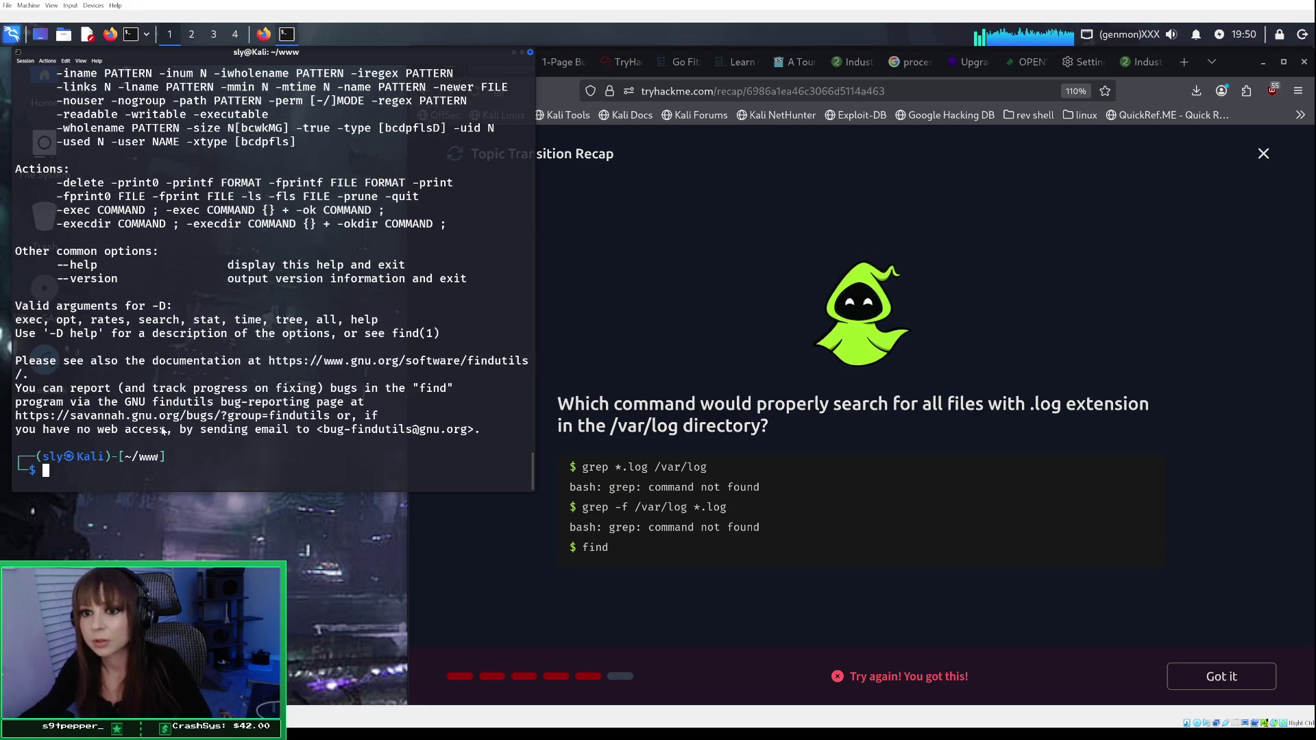
scroll(163, 430, up, 6)
scroll(164, 430, up, 6)
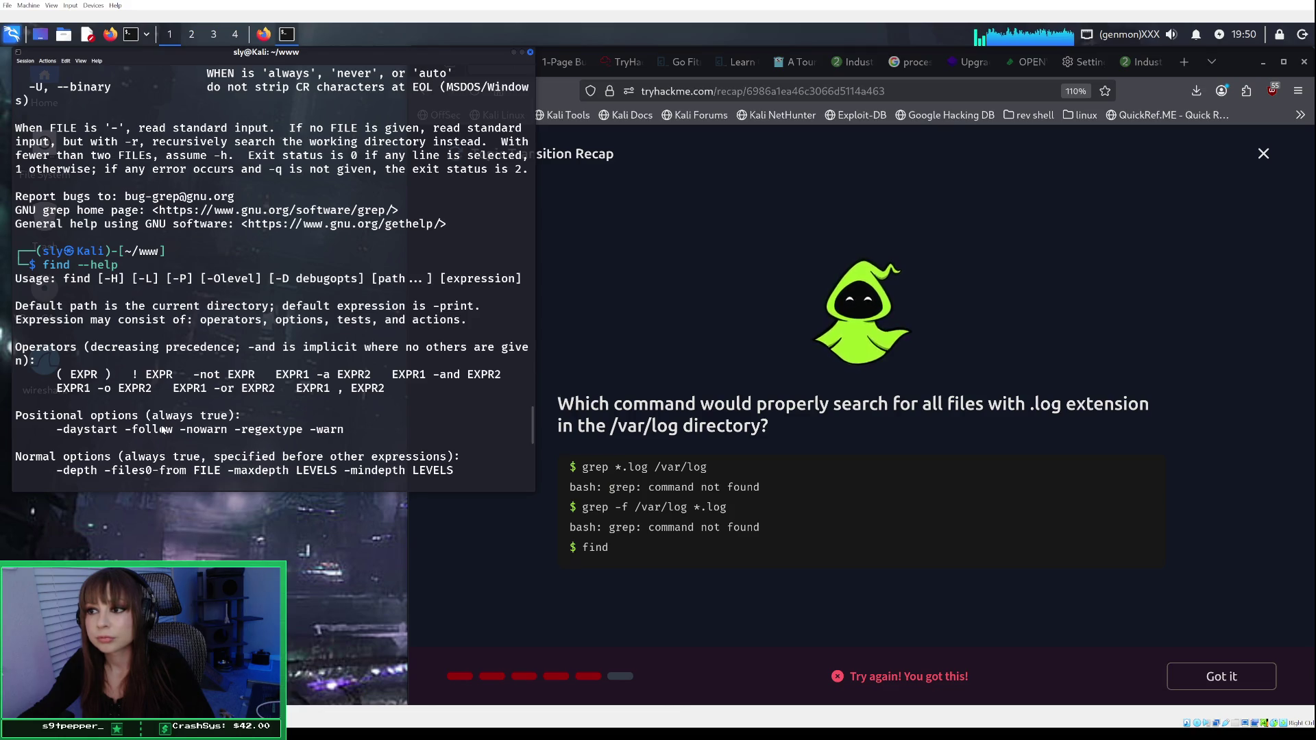
scroll(164, 430, down, 1)
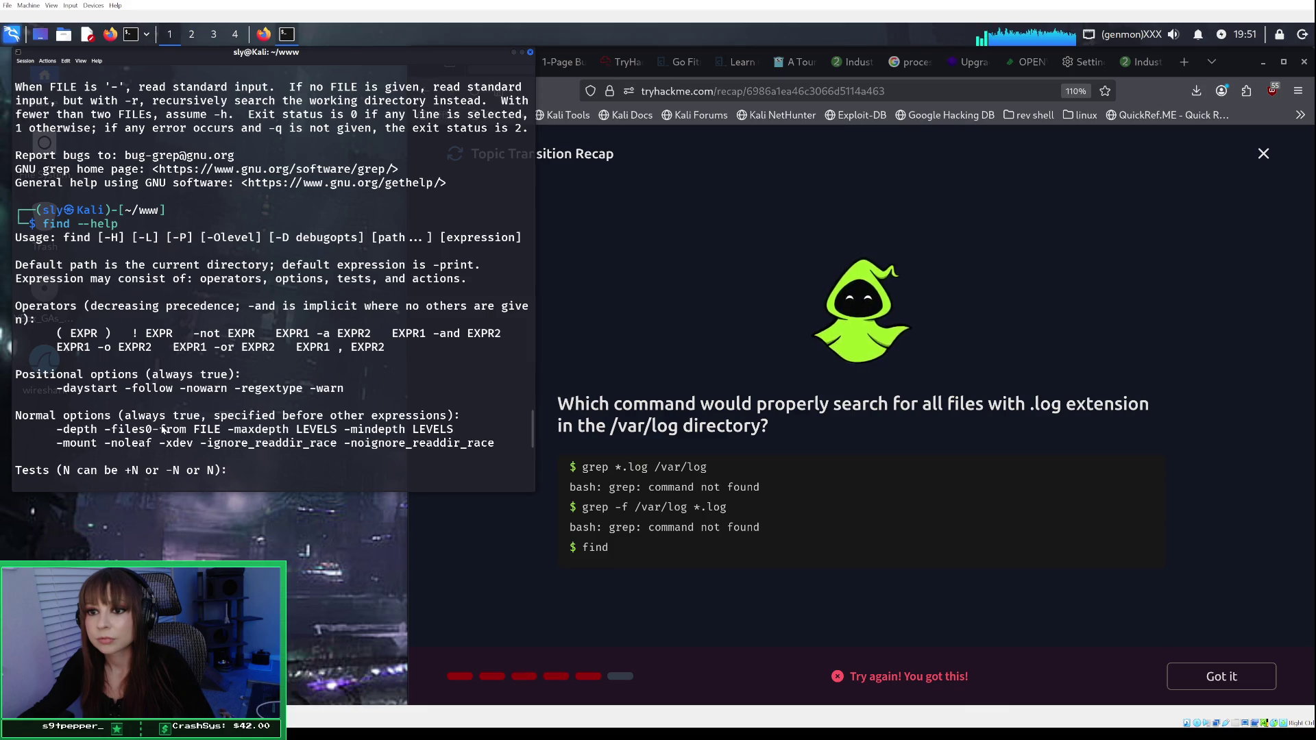
scroll(163, 430, down, 1)
scroll(163, 430, down, 2)
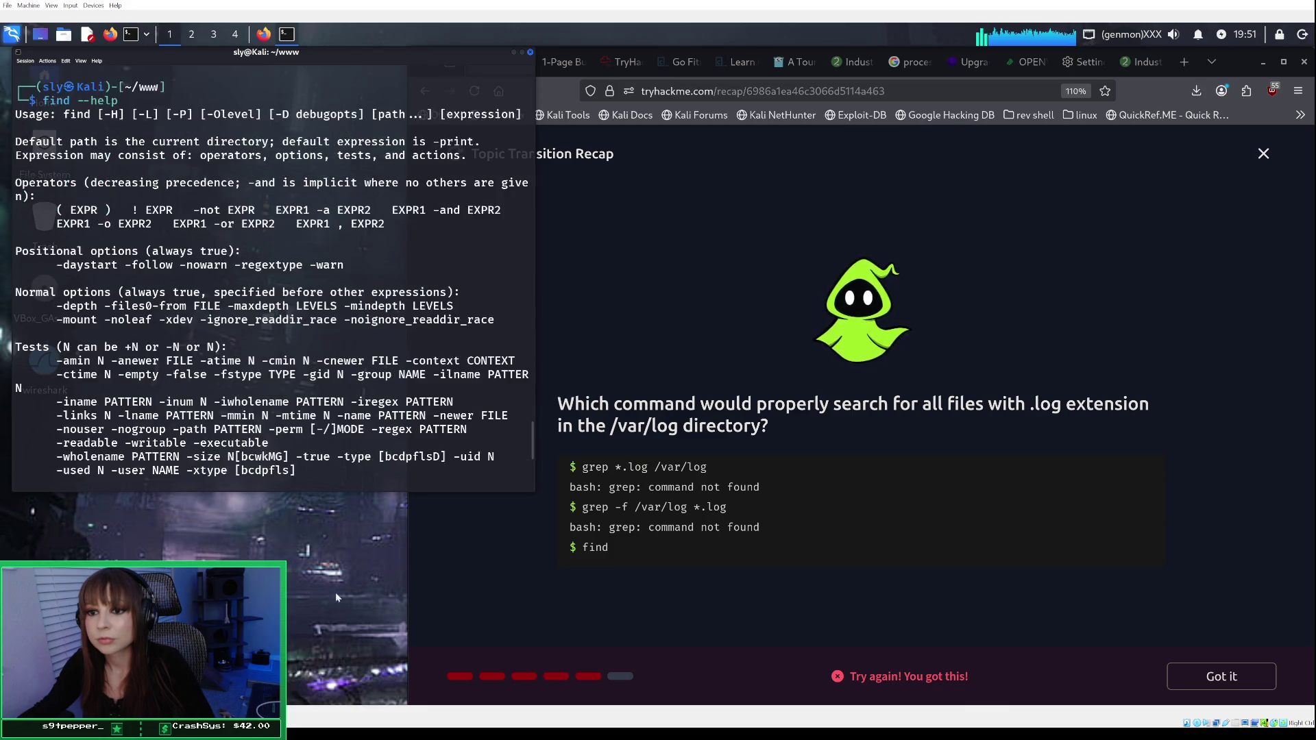
Step: Submit 'find *.log /var/log' in the quiz terminal, which fails with invalid arguments
click(614, 552)
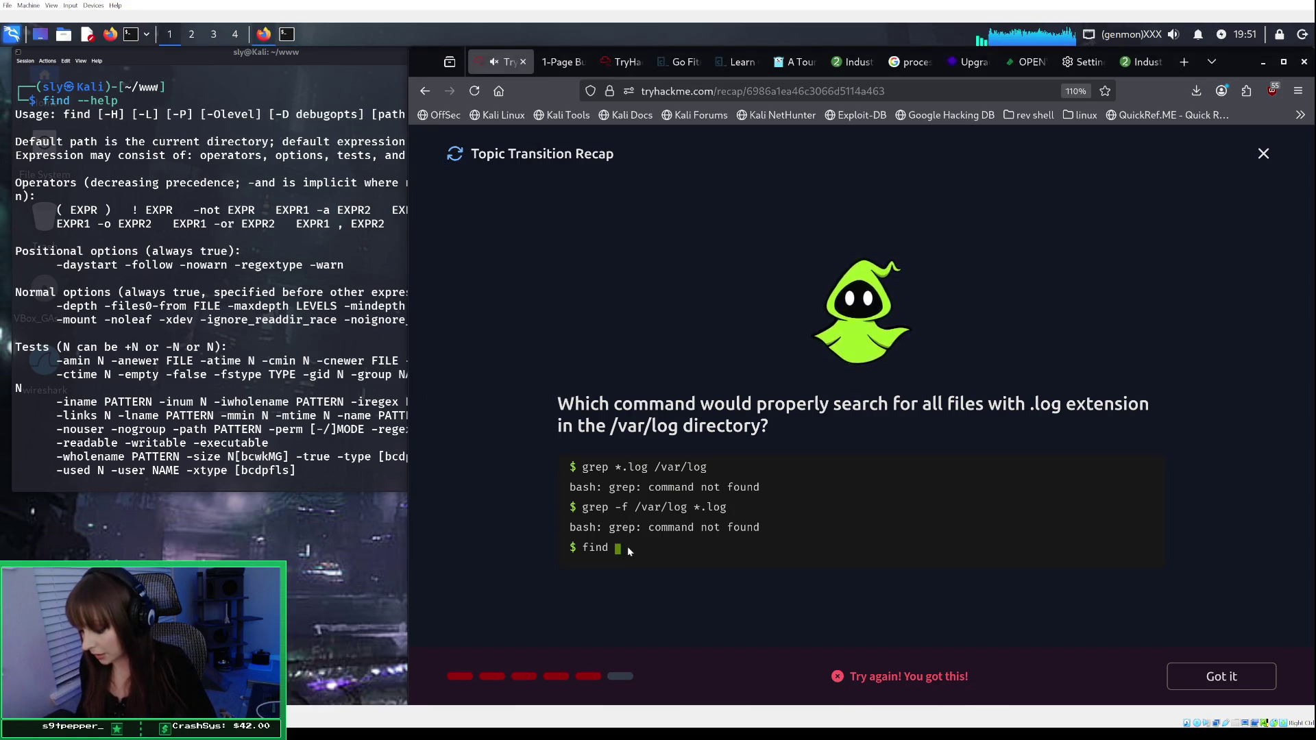
text(*)
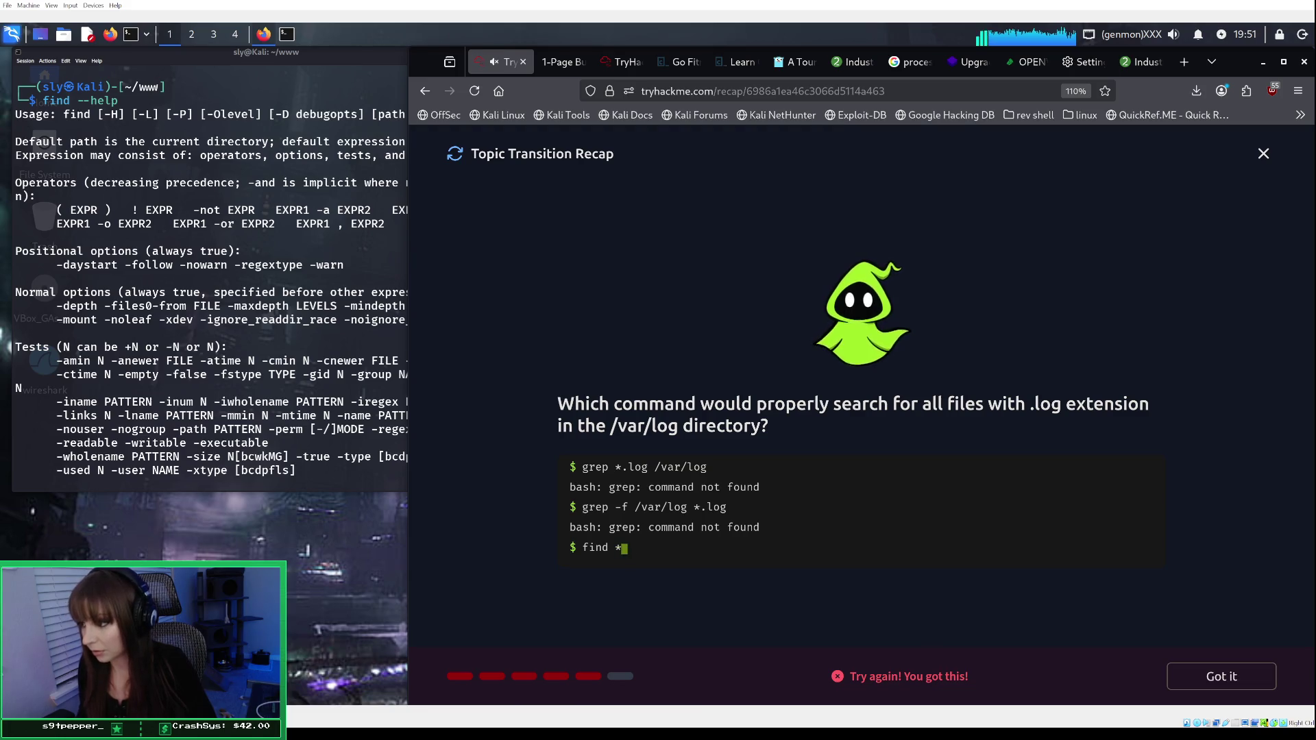
text(.log )
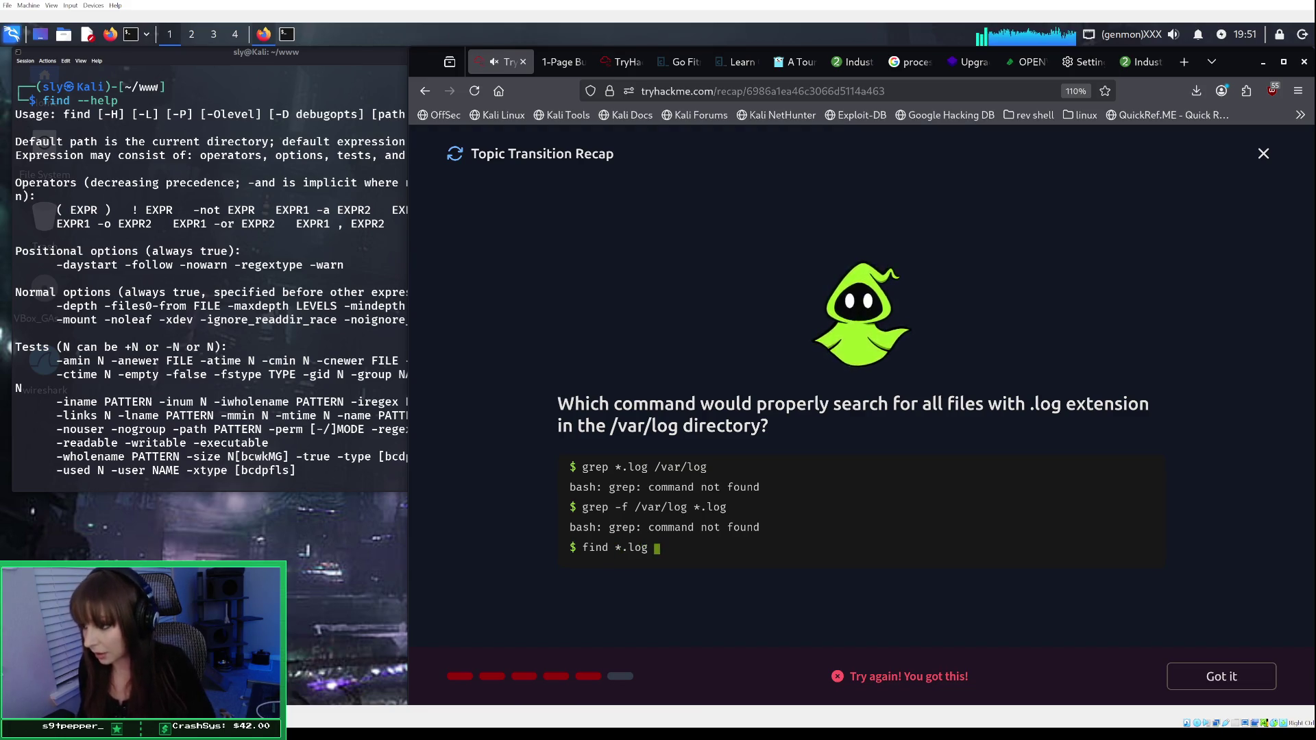
text(/var)
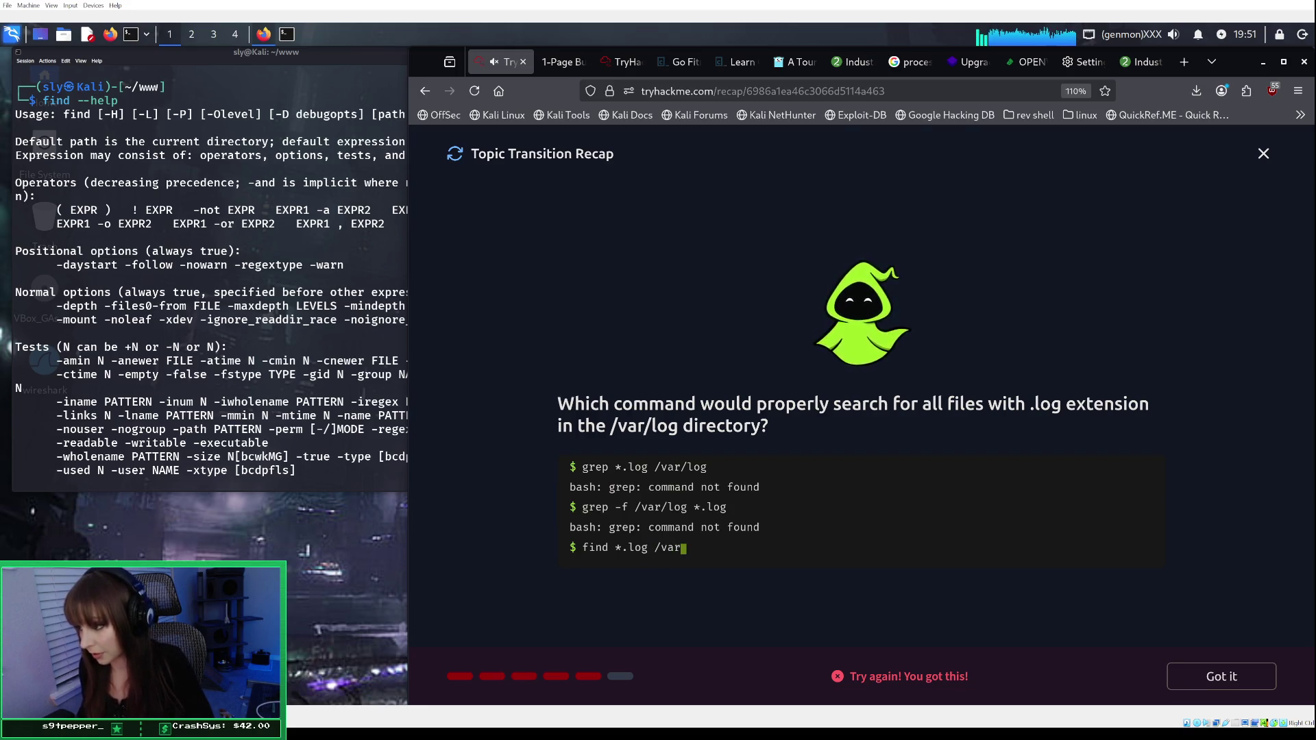
text(/log)
key(Return)
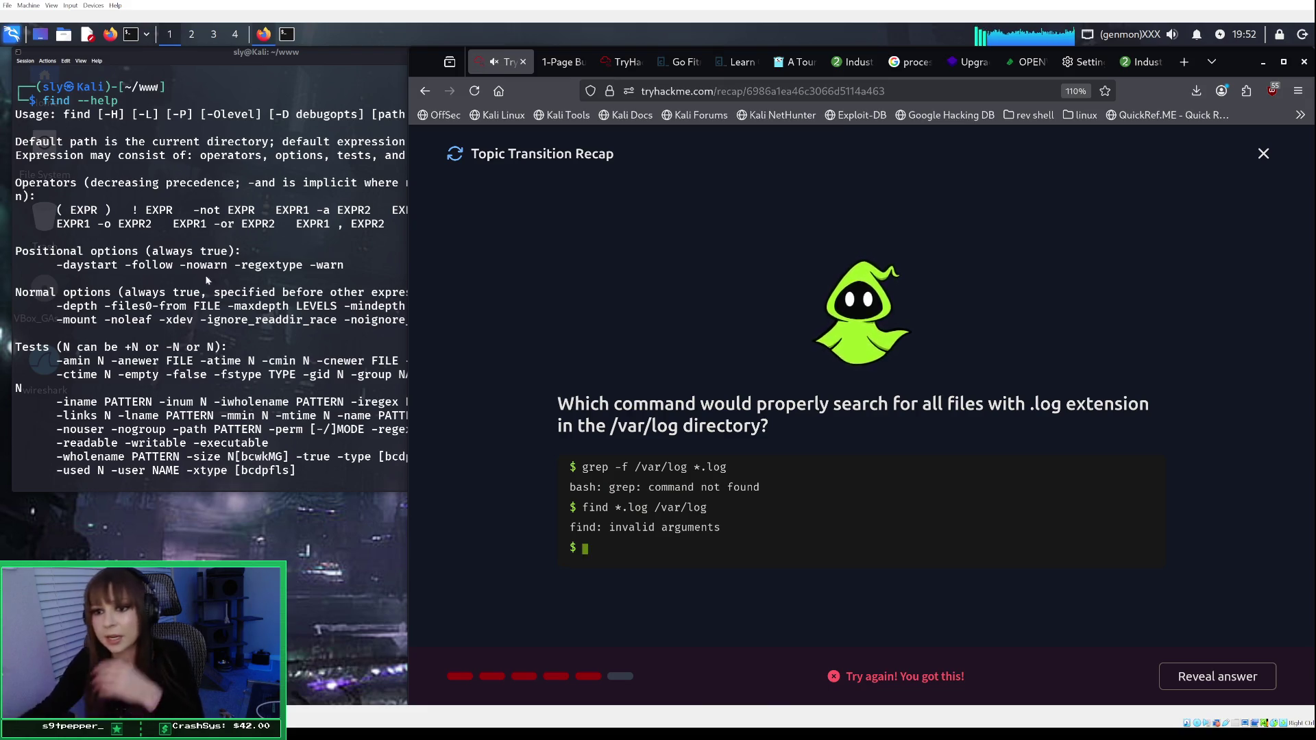
click(214, 387)
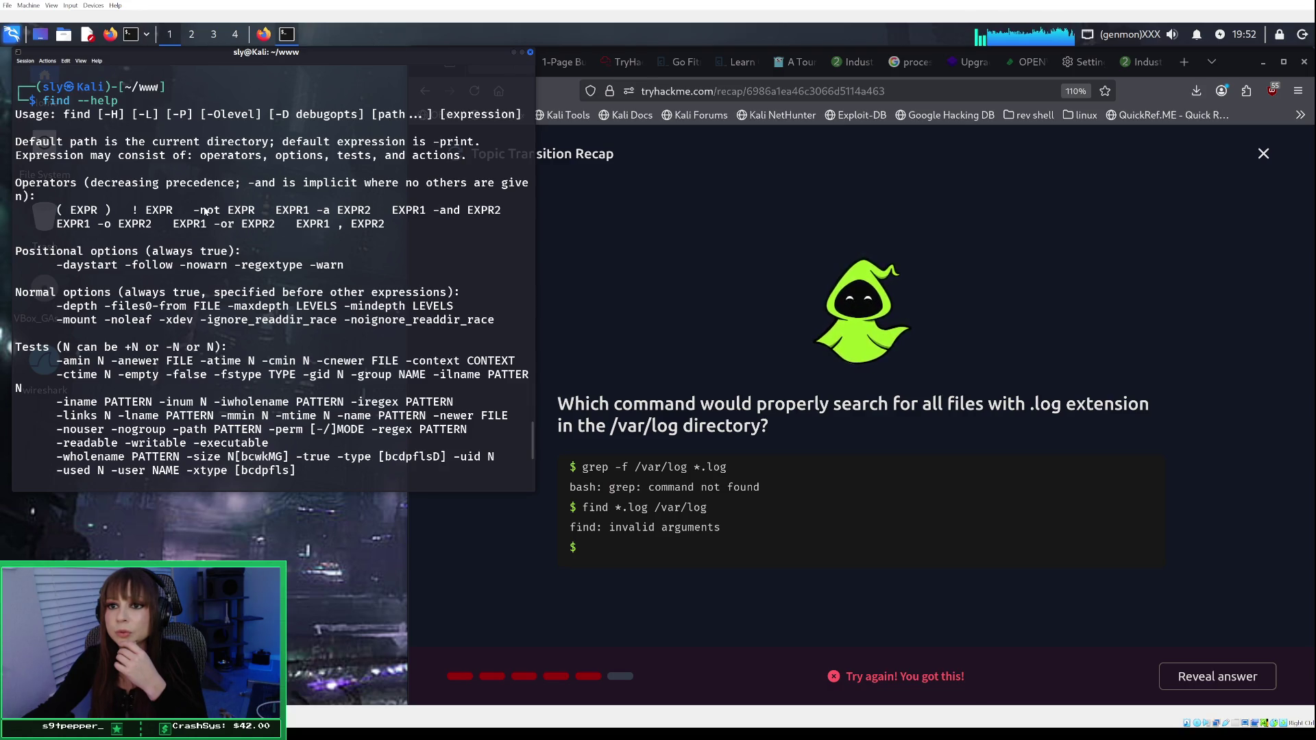
Step: Scroll up and down through the find --help output to review its tests and actions
scroll(204, 211, down, 5)
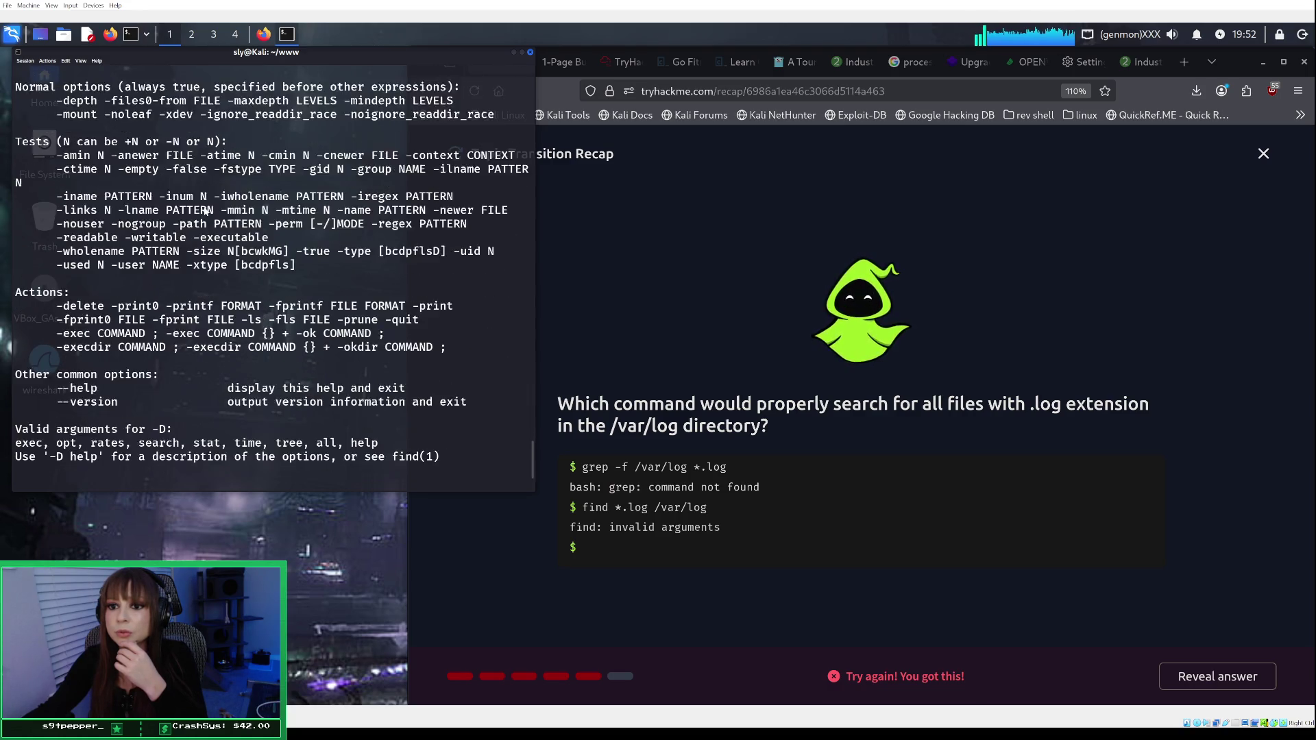
scroll(204, 210, down, 1)
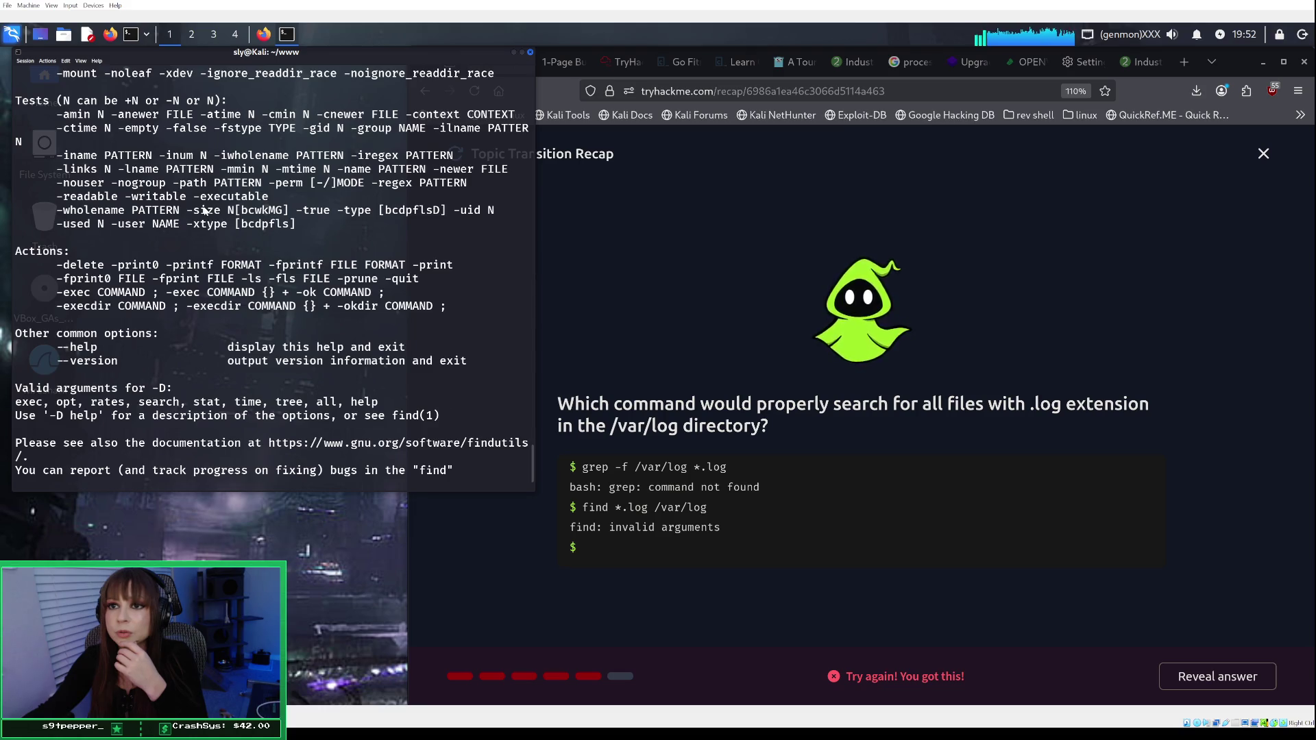
scroll(204, 211, up, 3)
scroll(204, 211, up, 1)
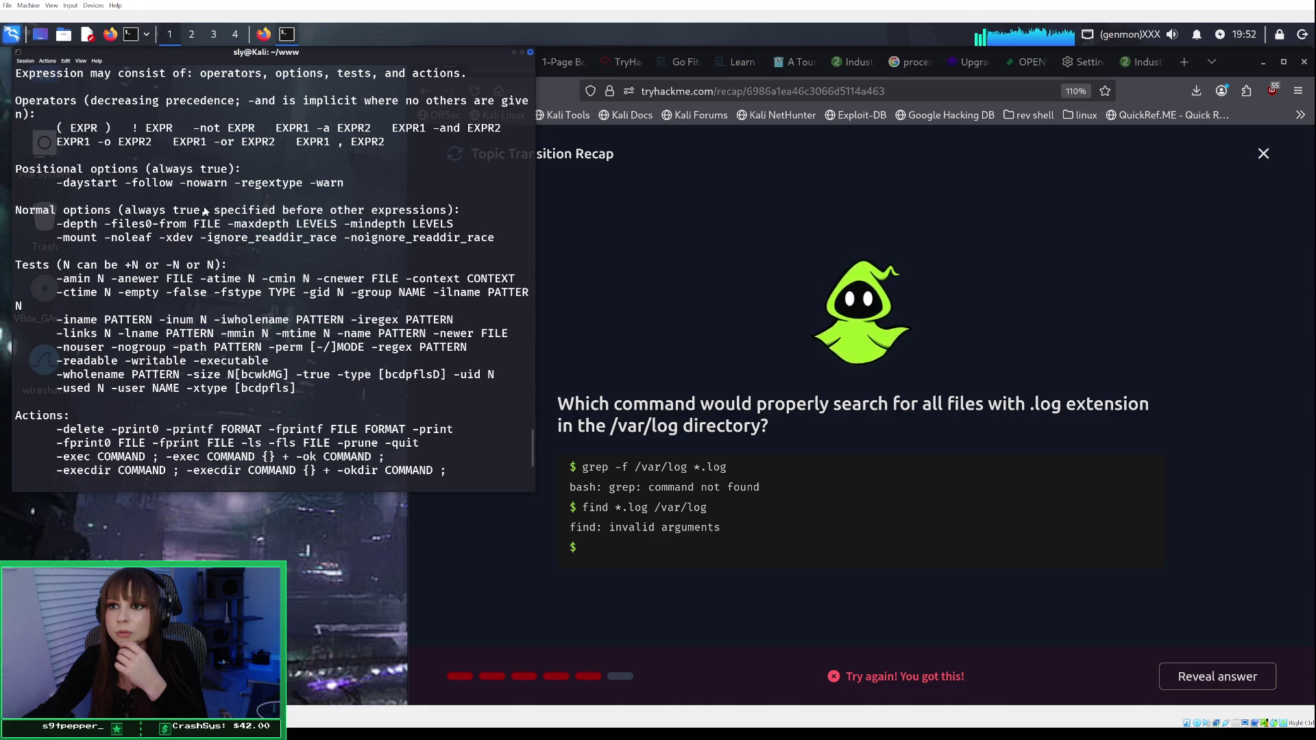
scroll(204, 211, down, 4)
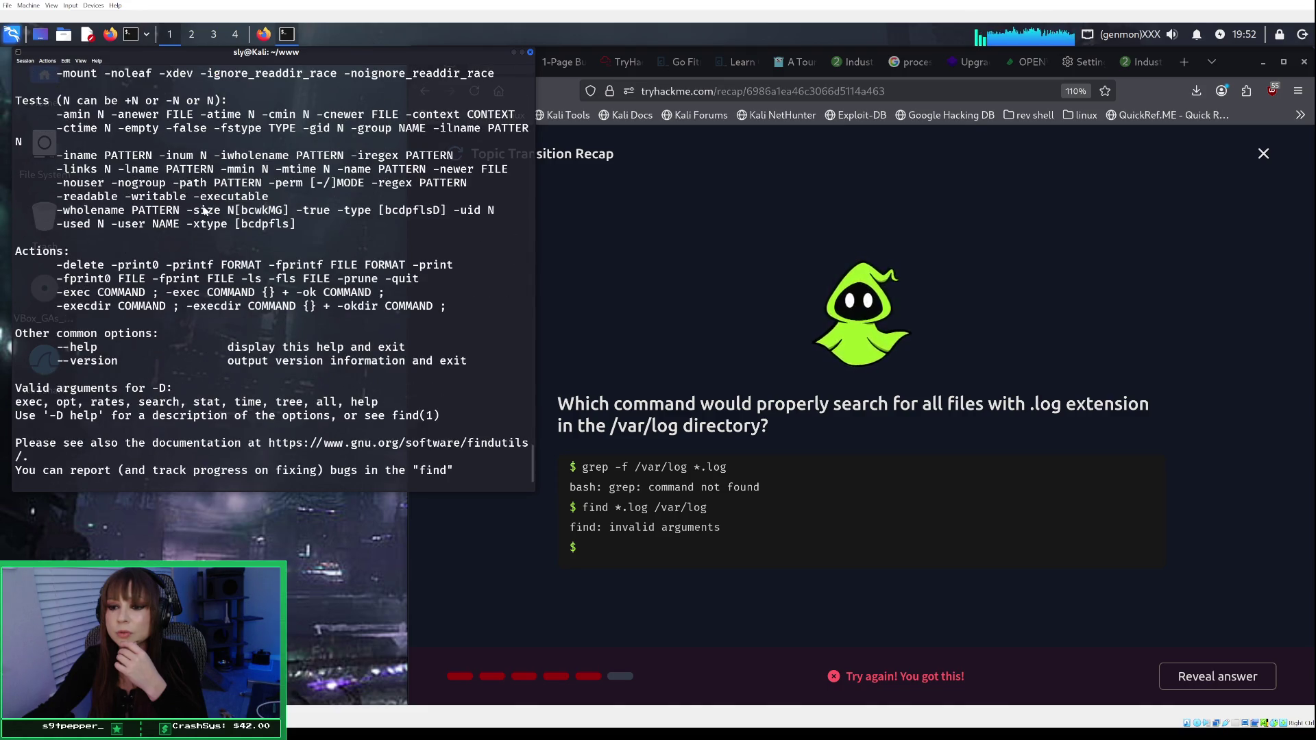
scroll(205, 211, down, 2)
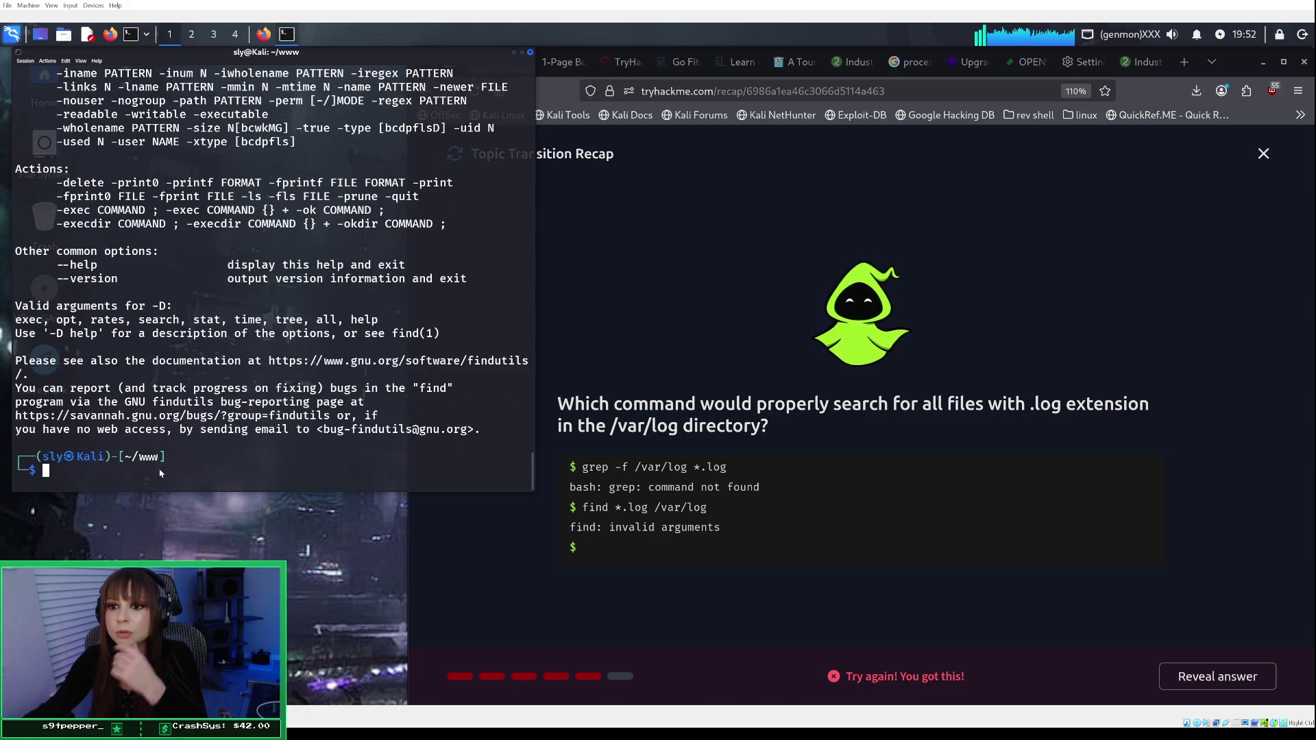
Step: Open the find manual with man find and read down to the TESTS section on +n, -n, n
text(man )
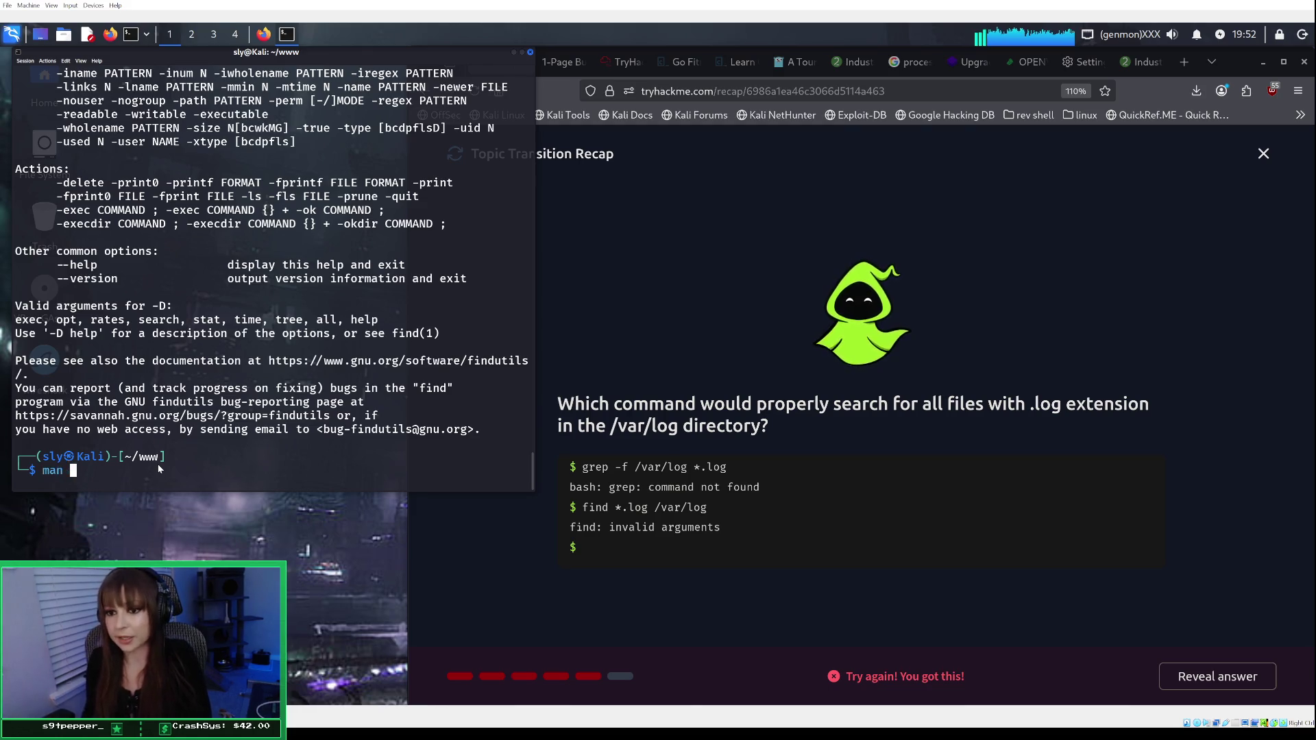
text(find)
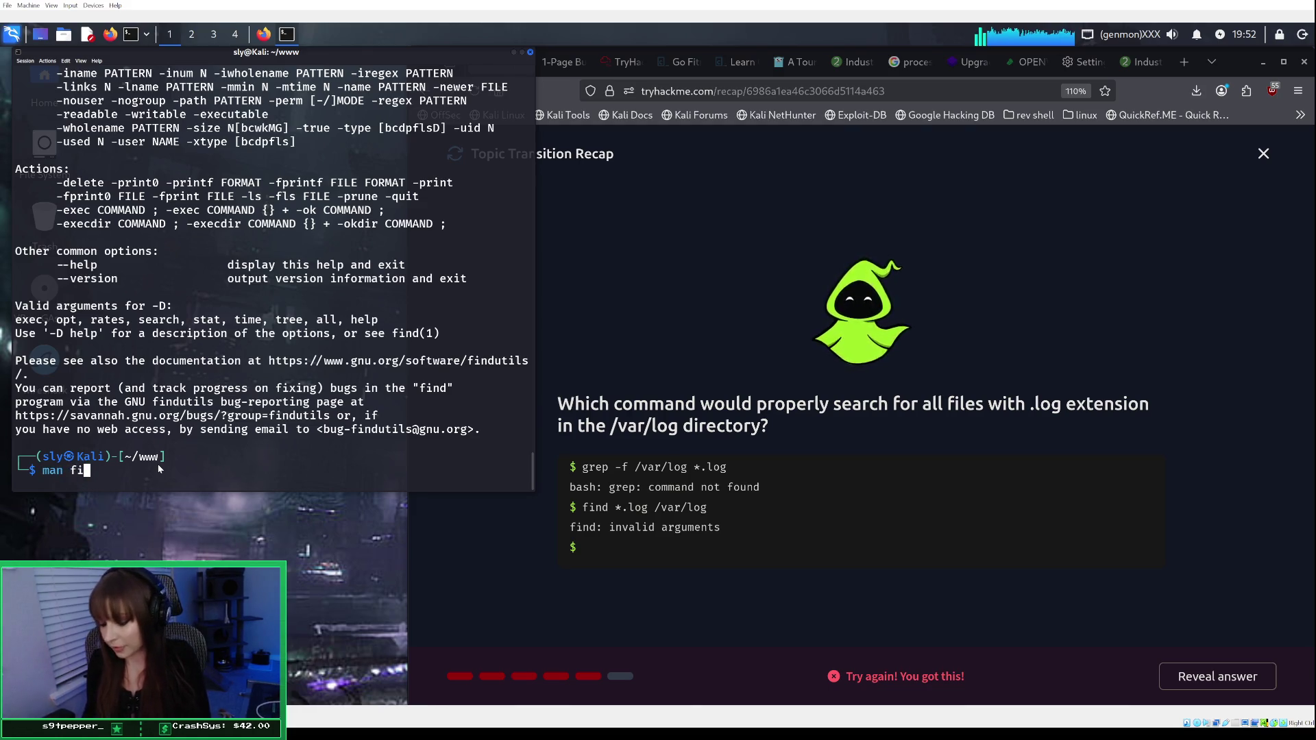
key(Return)
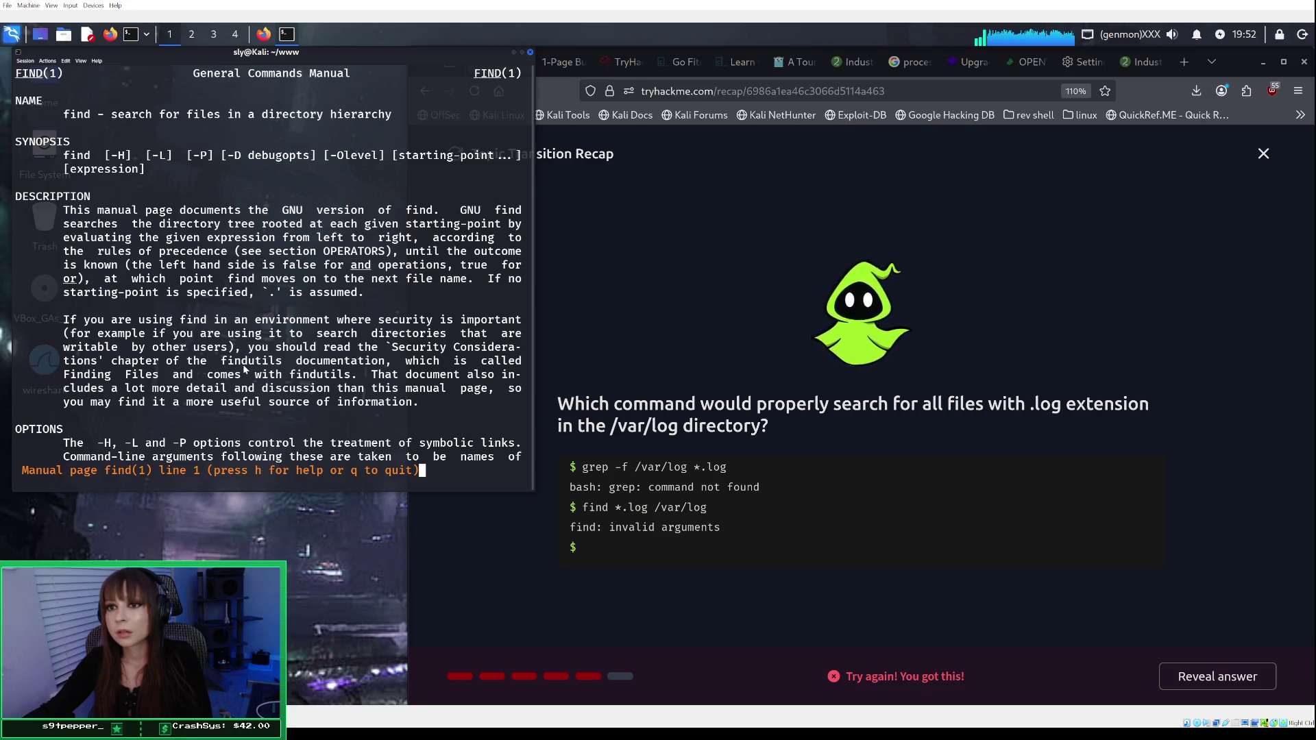
scroll(243, 364, down, 1)
scroll(243, 364, down, 3)
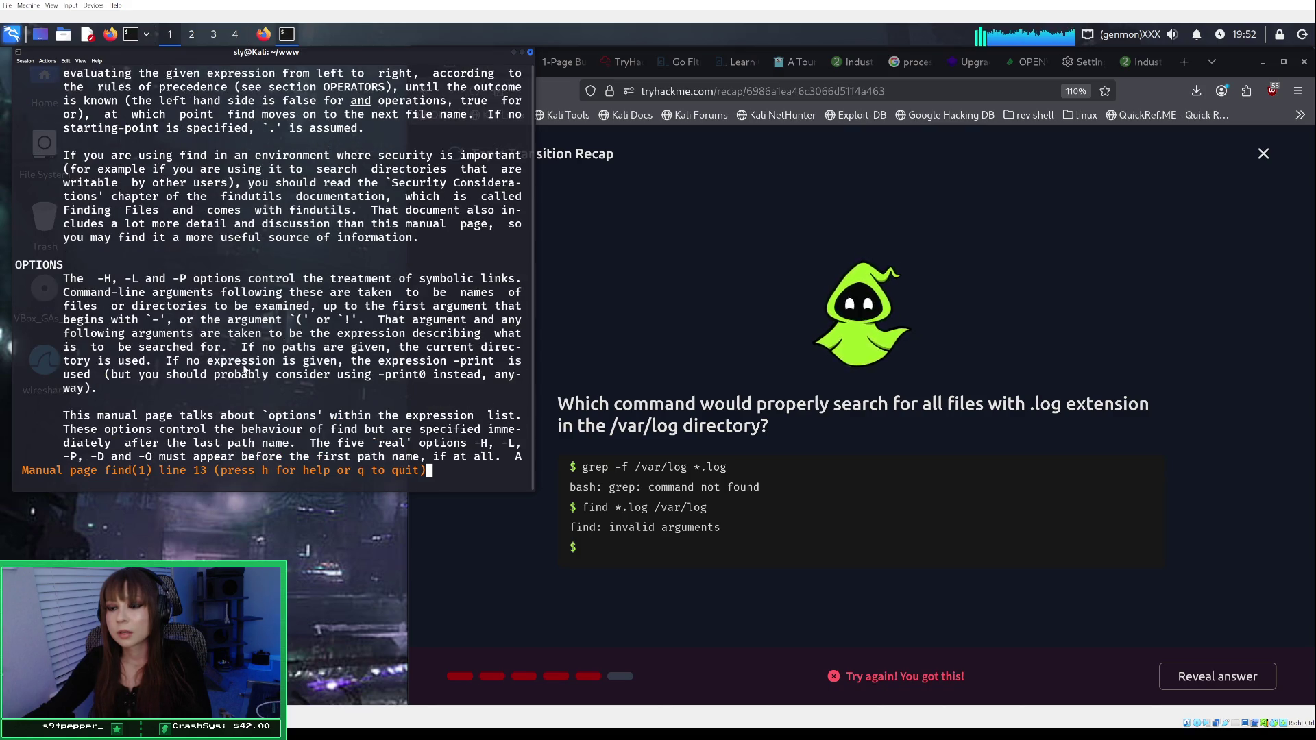
scroll(244, 368, down, 10)
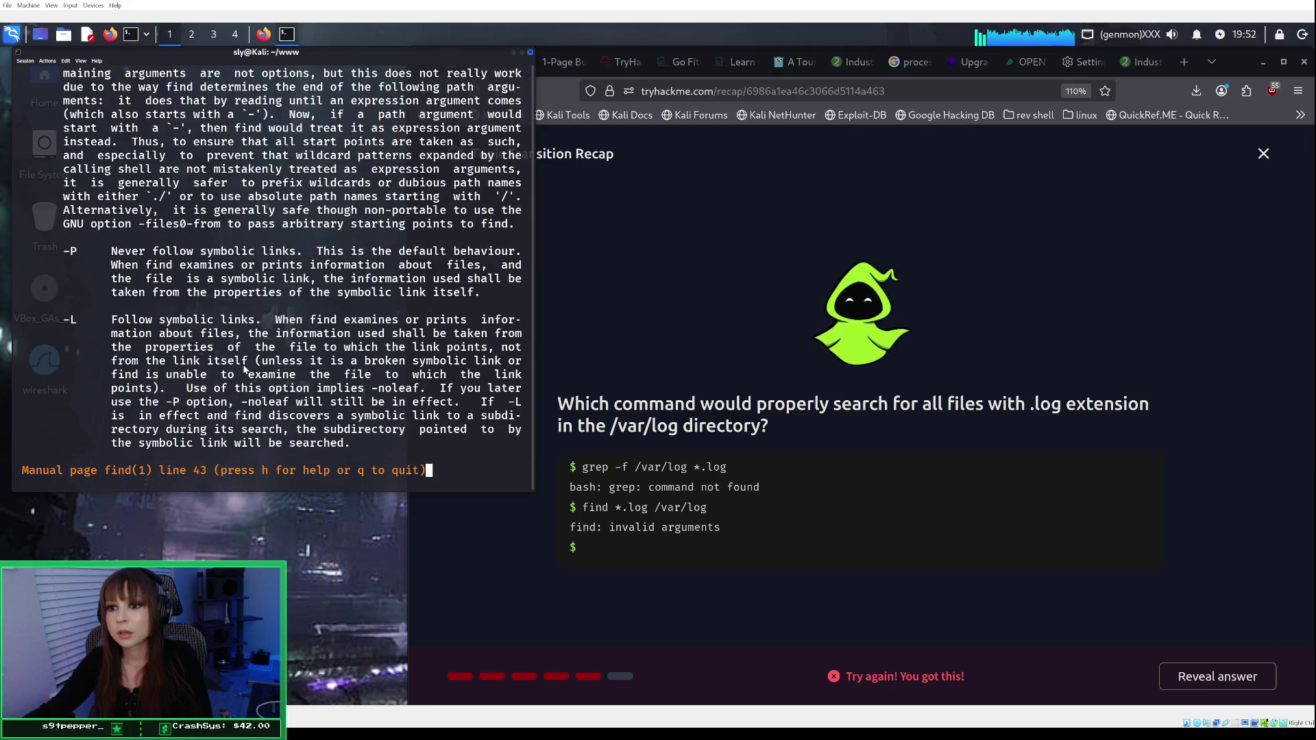
scroll(244, 369, down, 7)
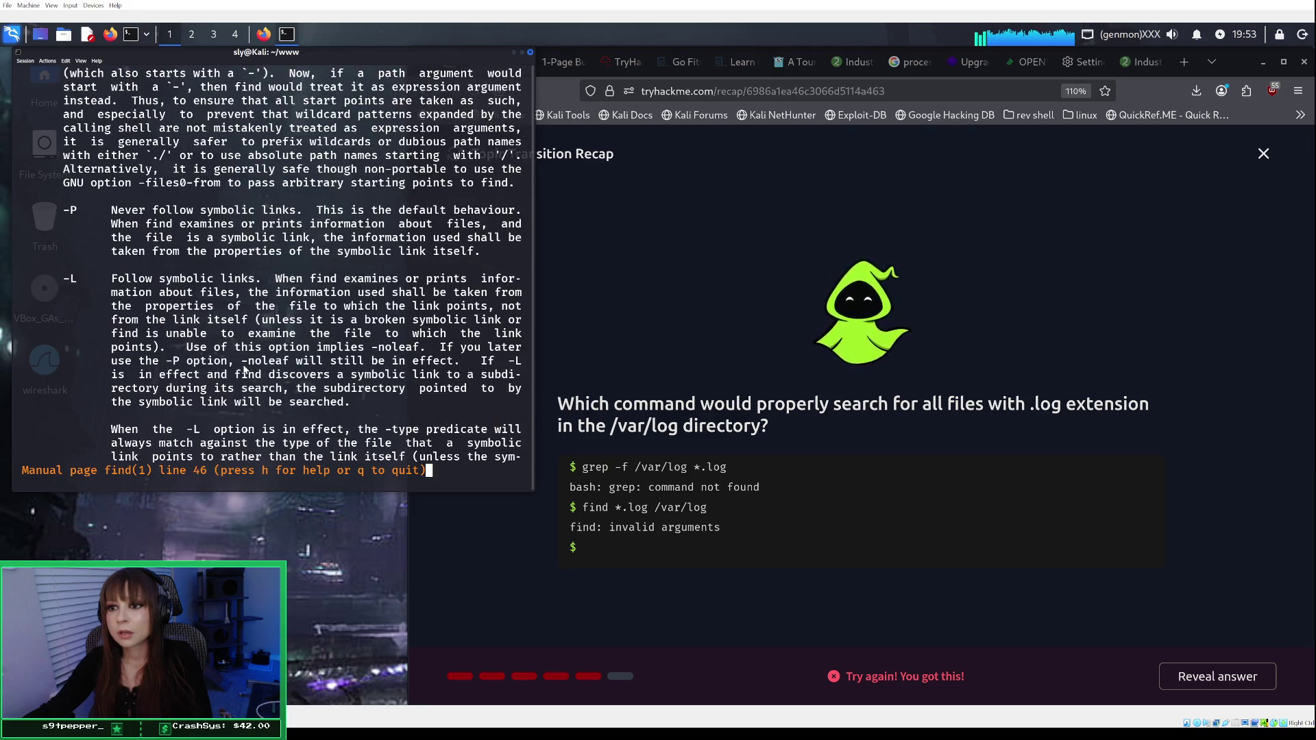
scroll(244, 369, down, 11)
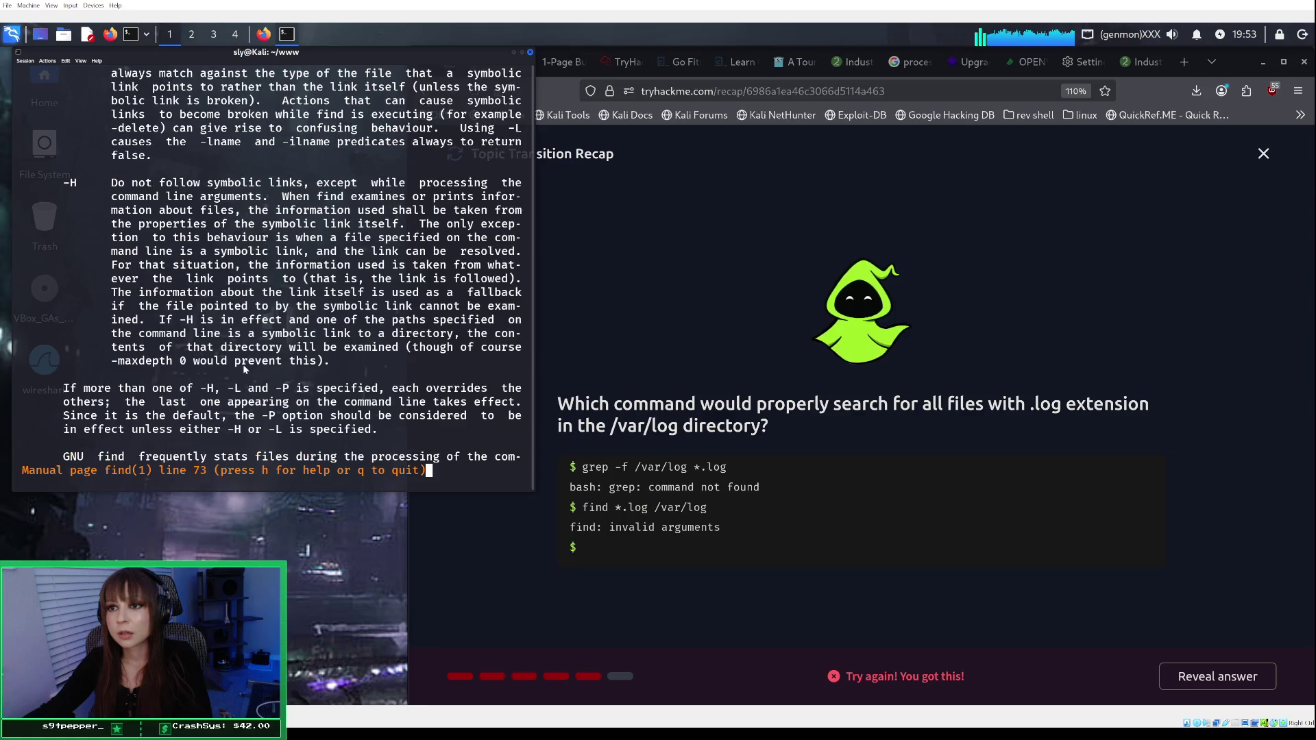
scroll(244, 368, down, 8)
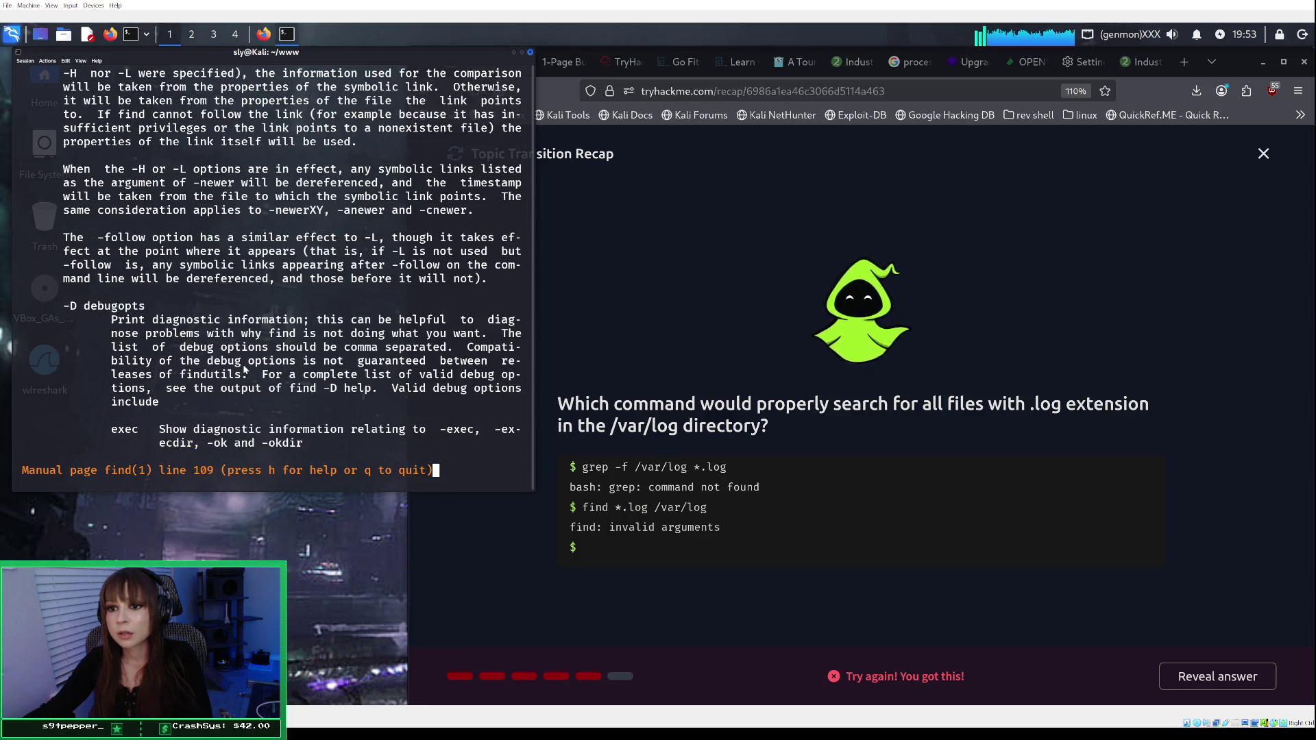
scroll(244, 369, down, 12)
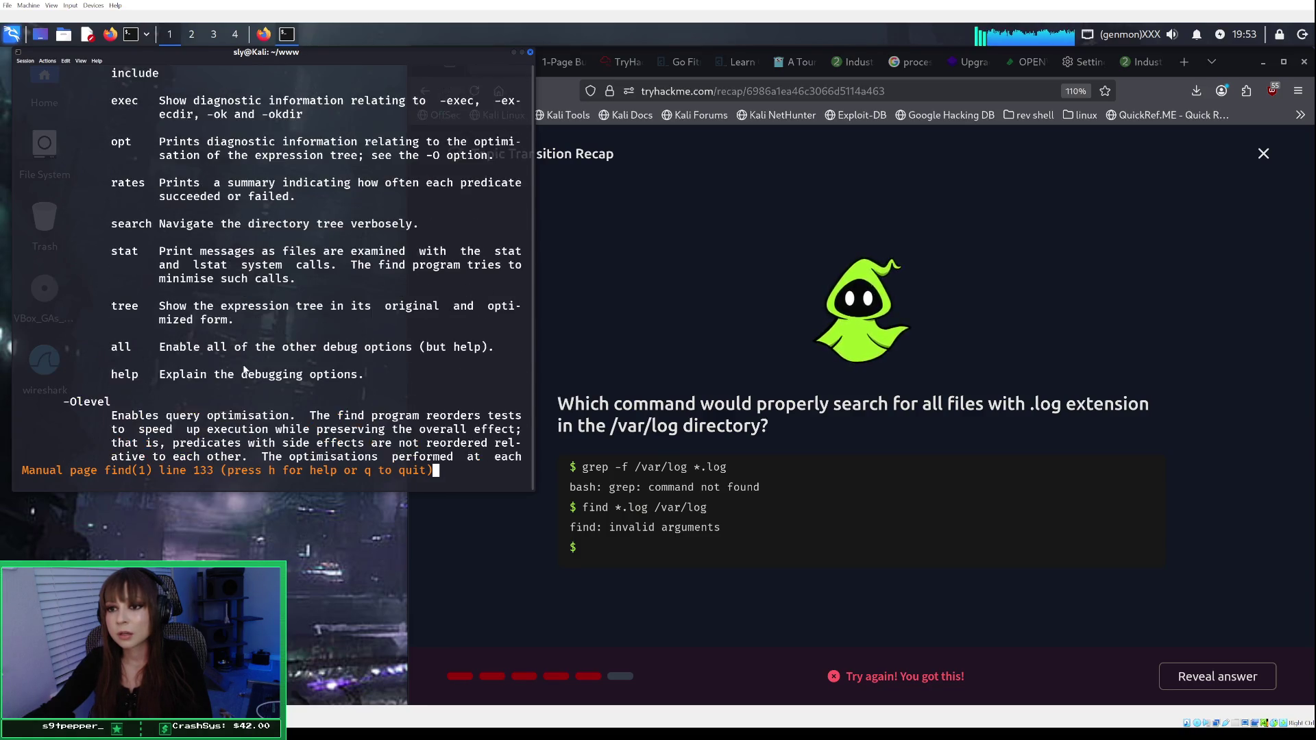
scroll(245, 369, down, 15)
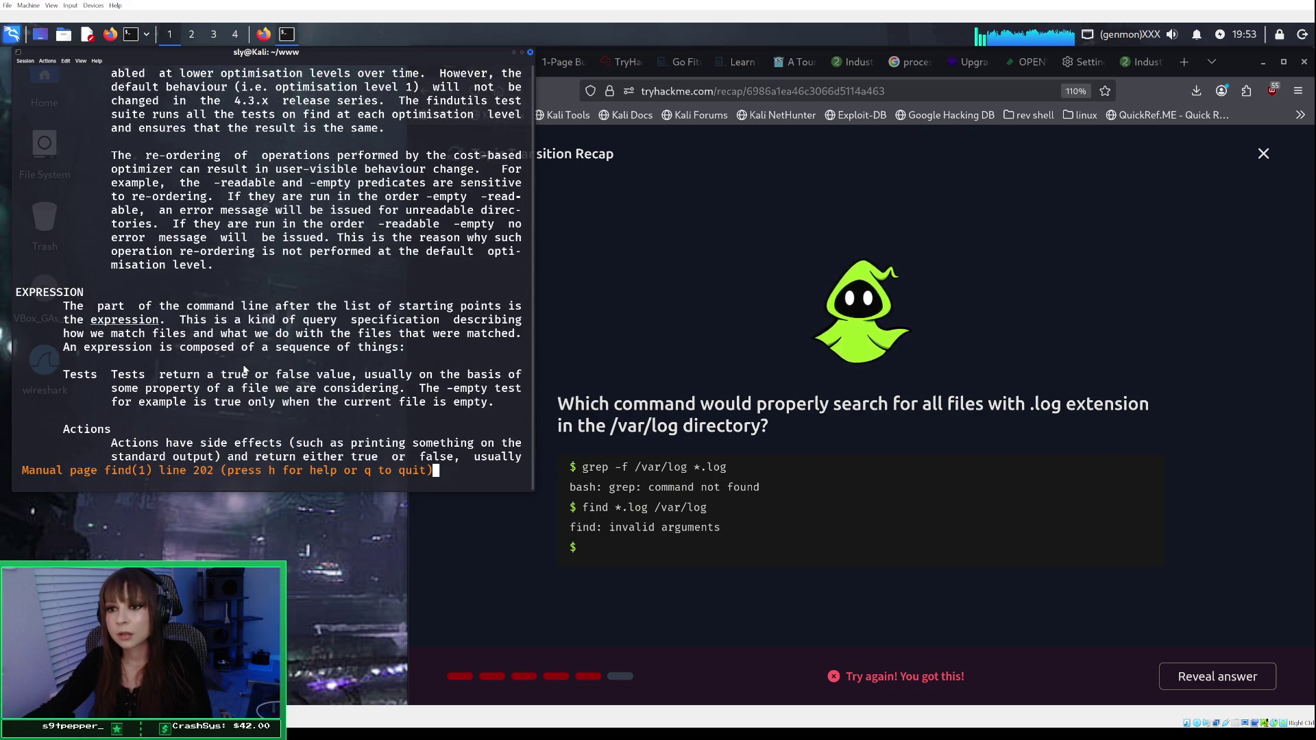
scroll(244, 368, down, 3)
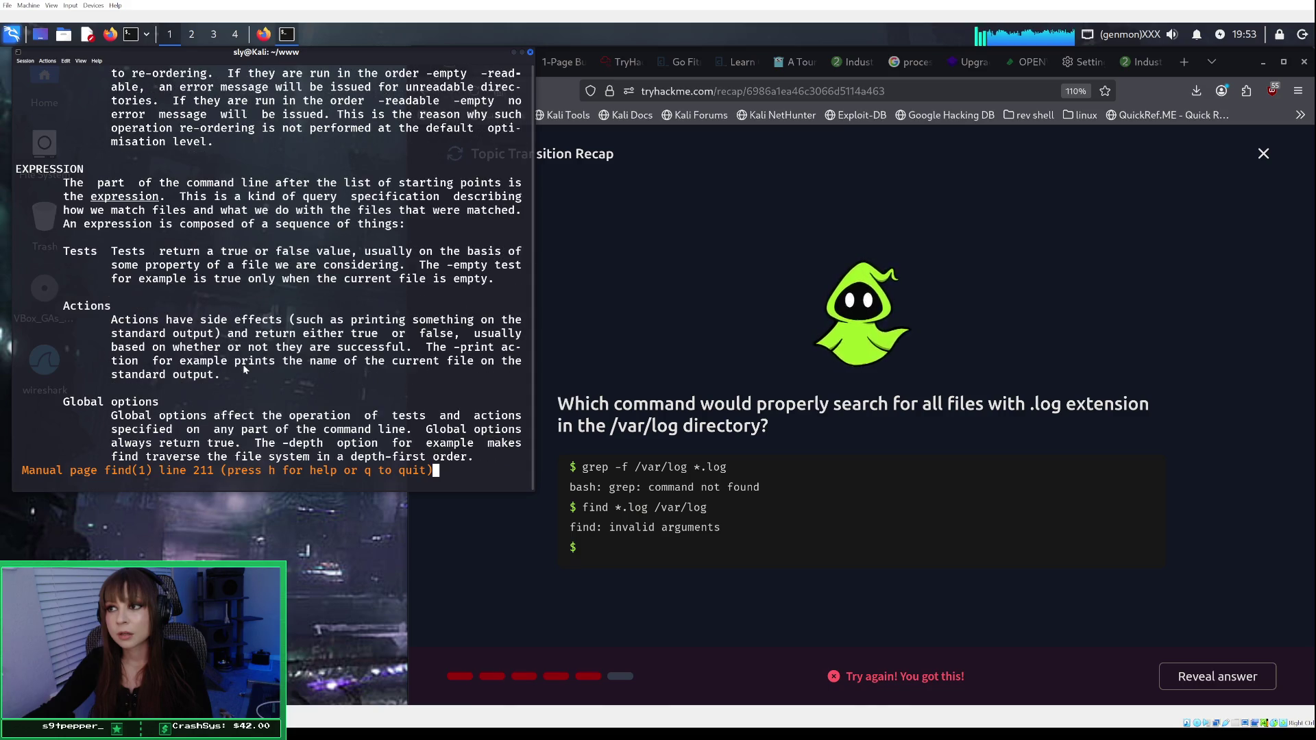
scroll(244, 369, down, 4)
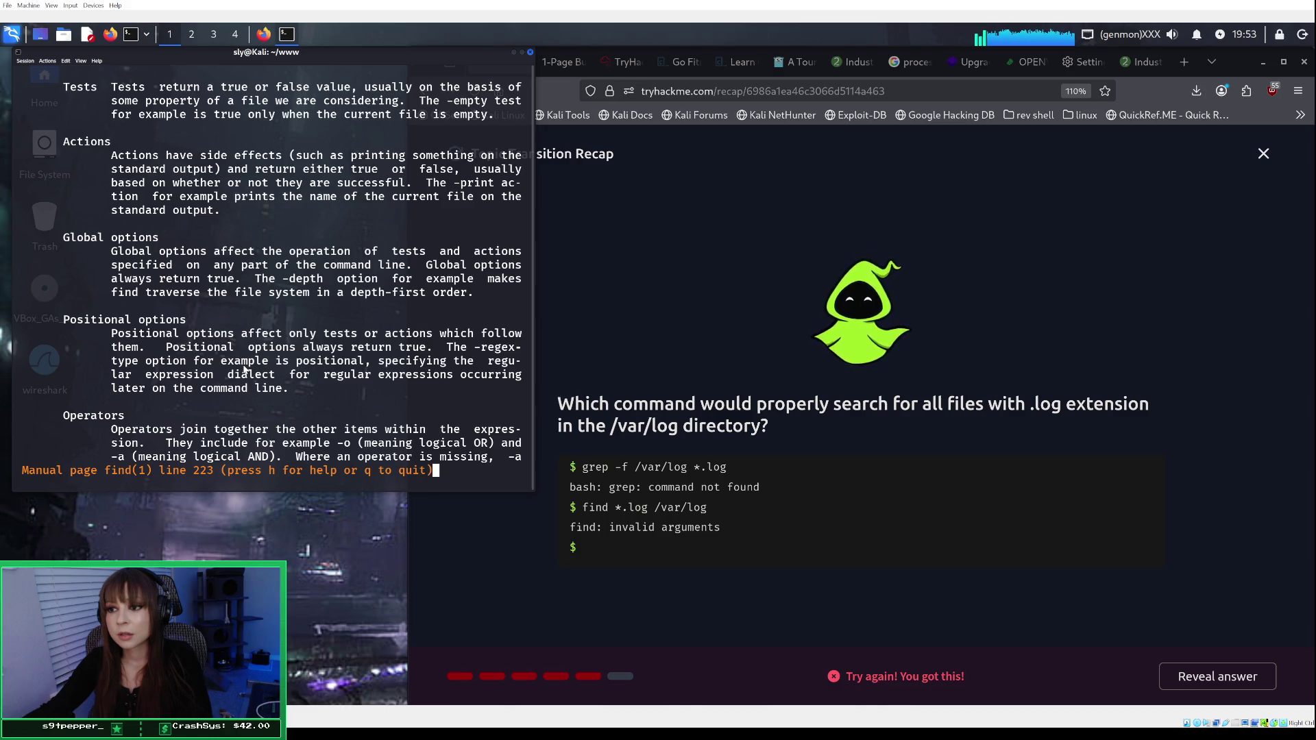
scroll(244, 369, down, 7)
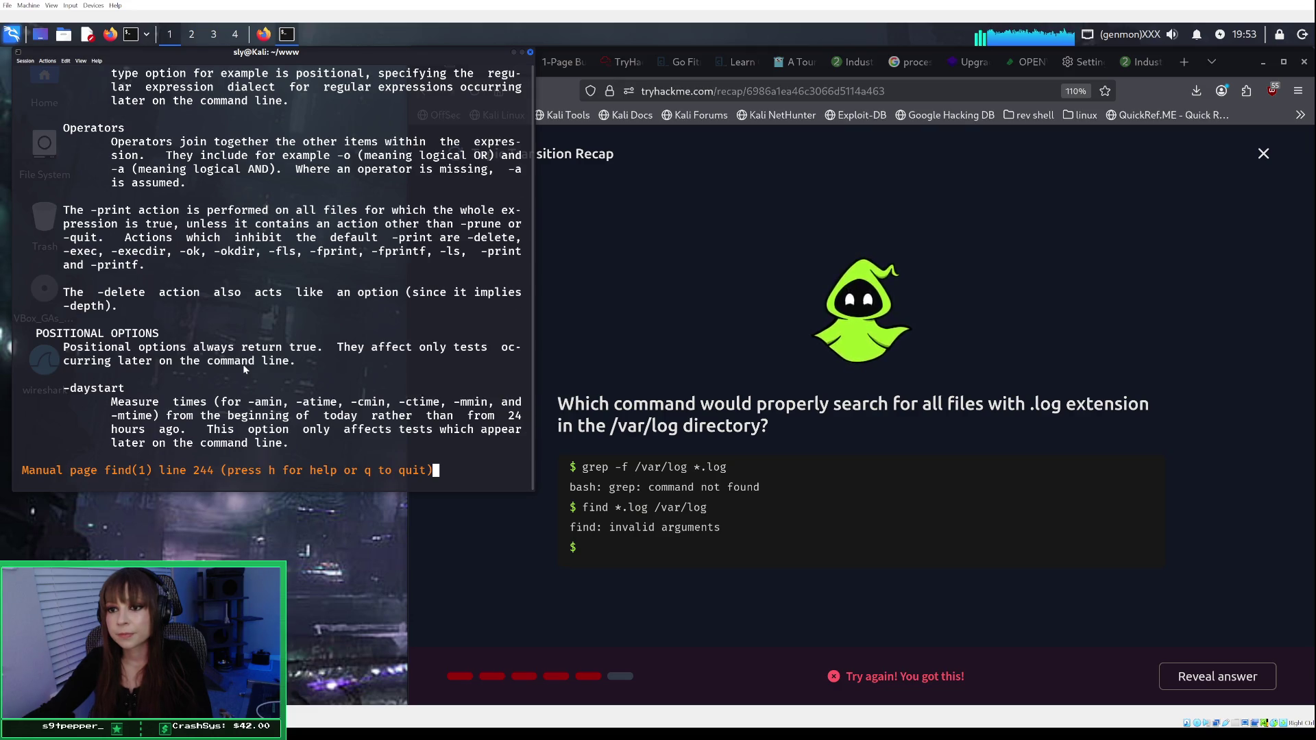
scroll(243, 364, down, 3)
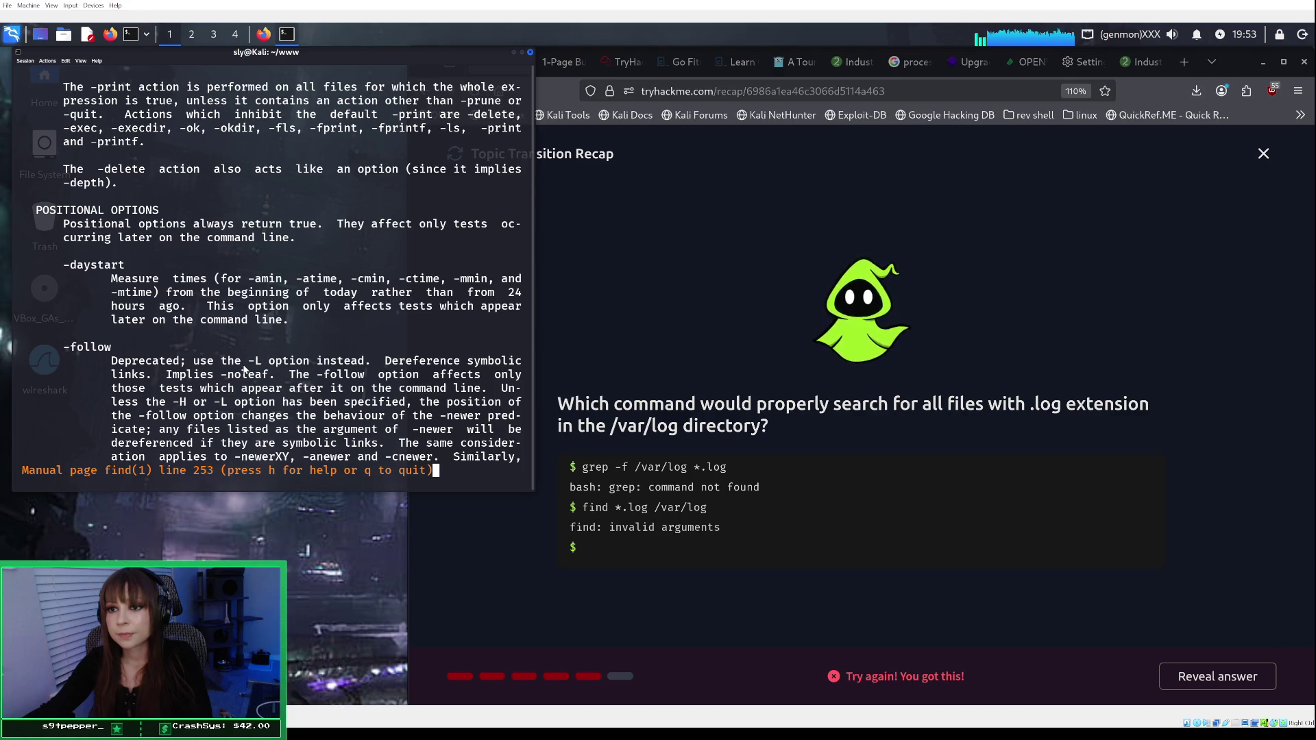
scroll(244, 368, down, 6)
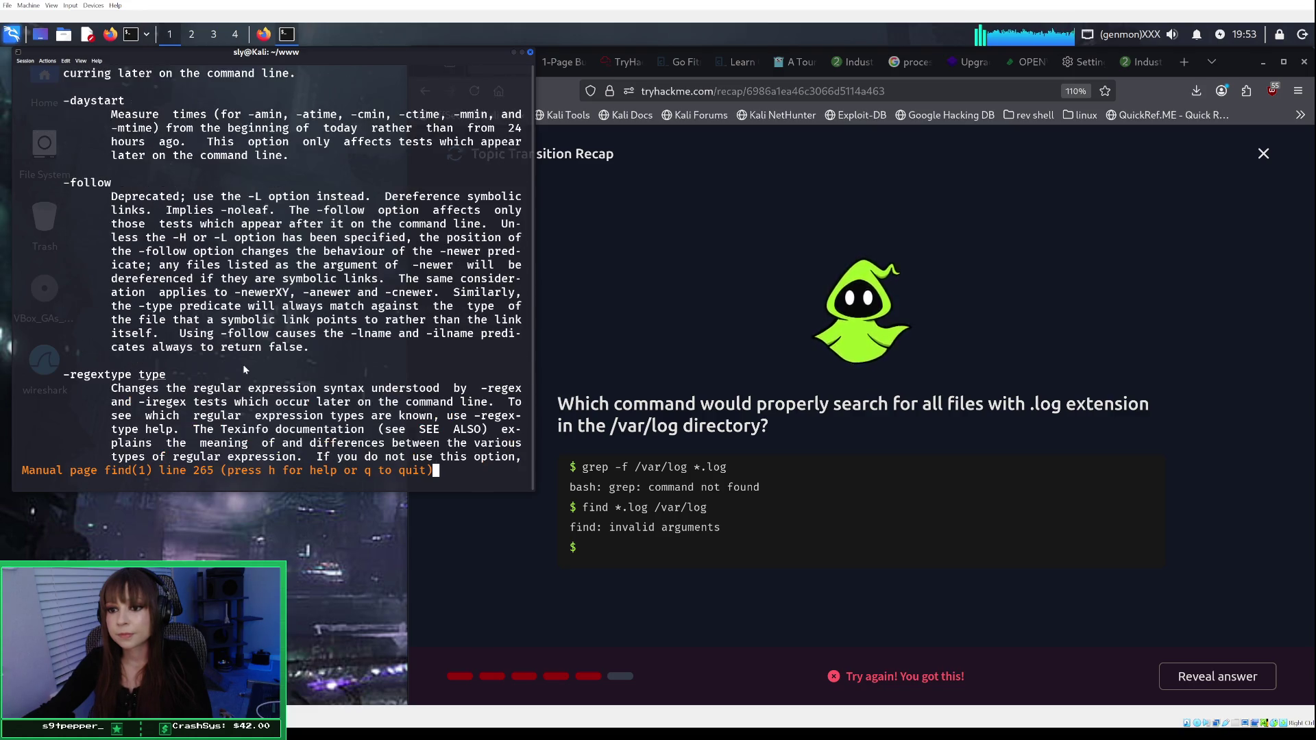
scroll(244, 368, down, 8)
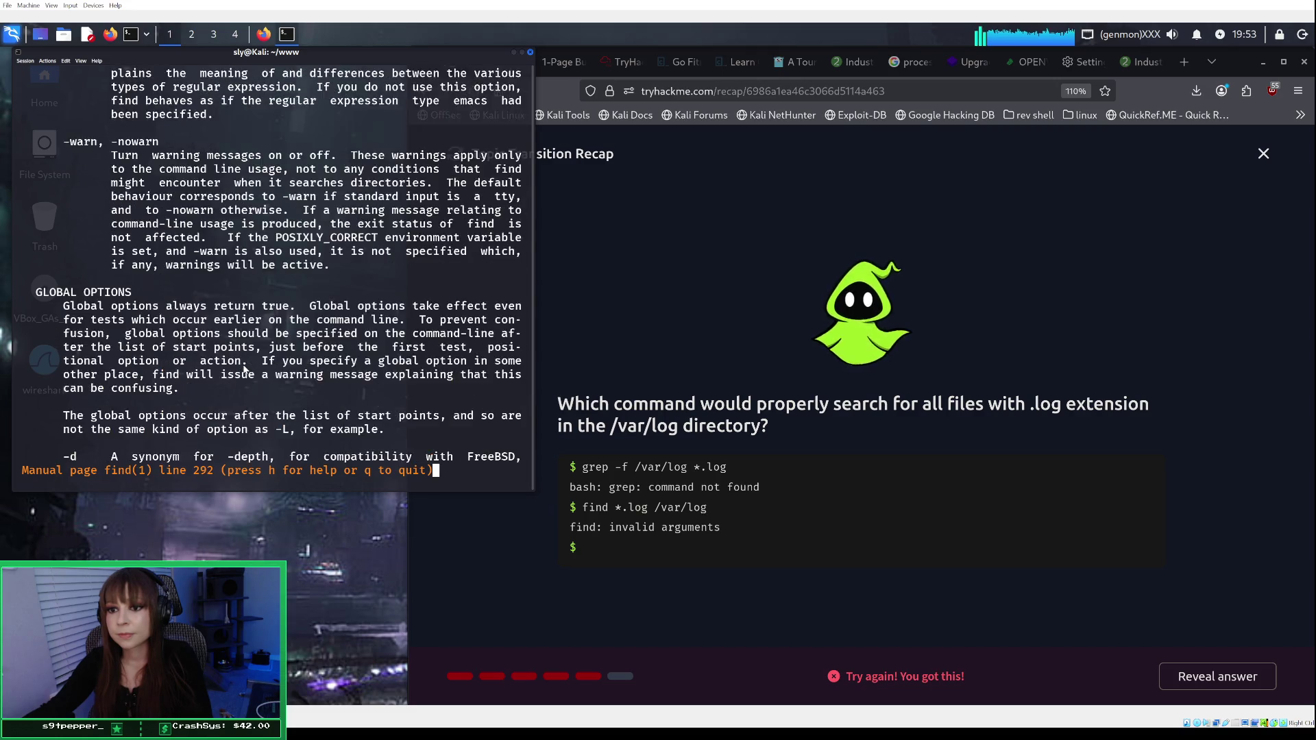
scroll(244, 369, down, 4)
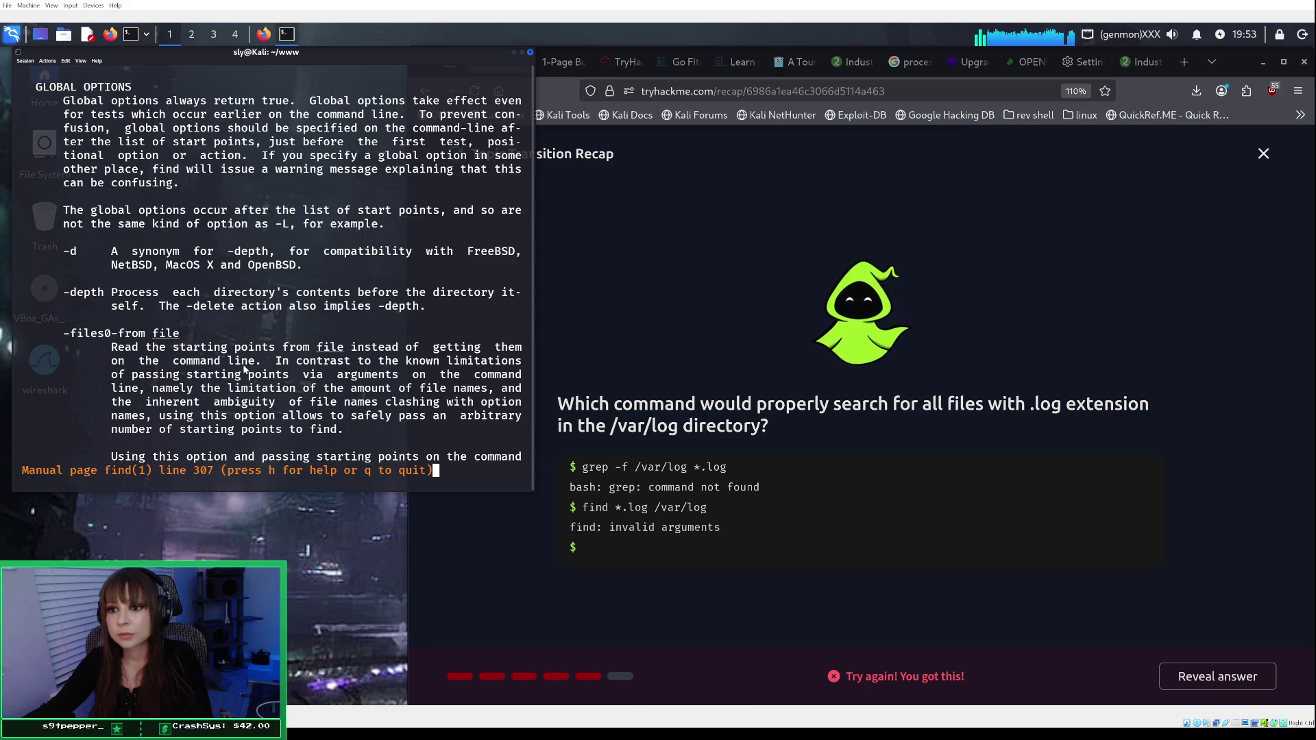
scroll(245, 369, down, 3)
scroll(244, 369, down, 11)
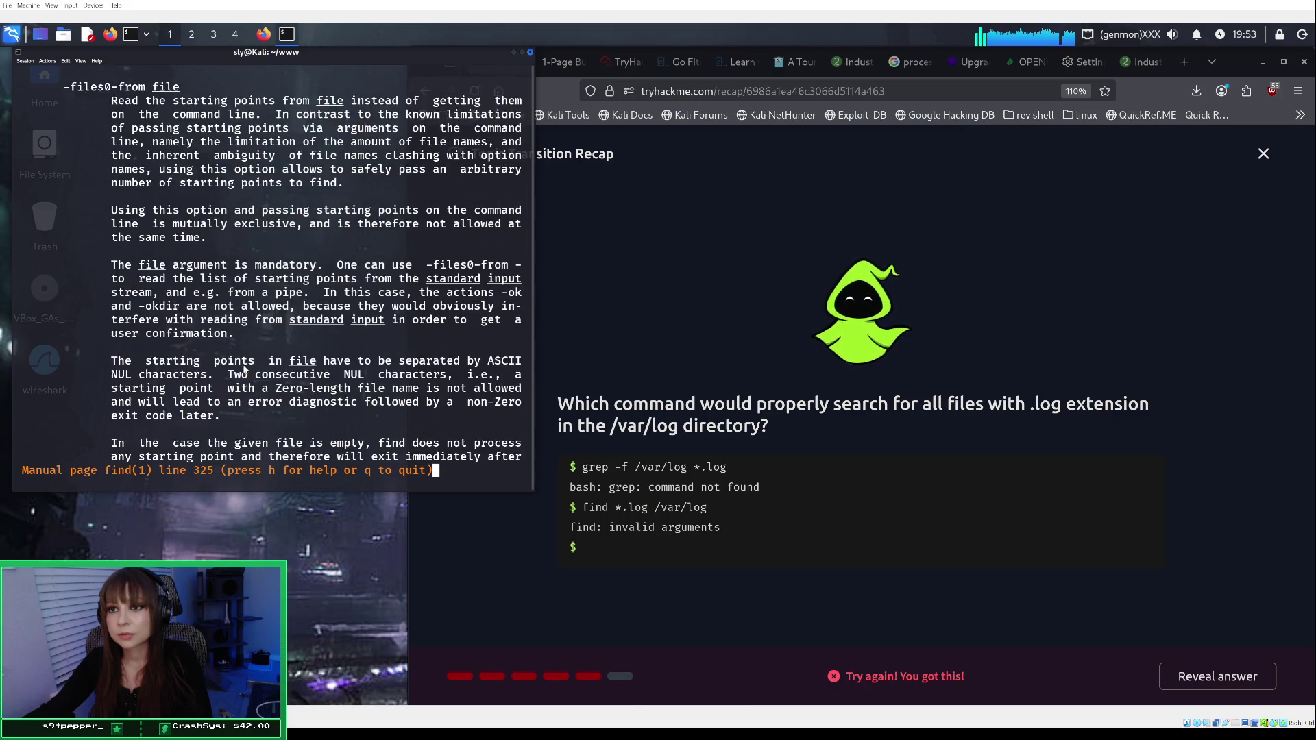
scroll(244, 369, down, 4)
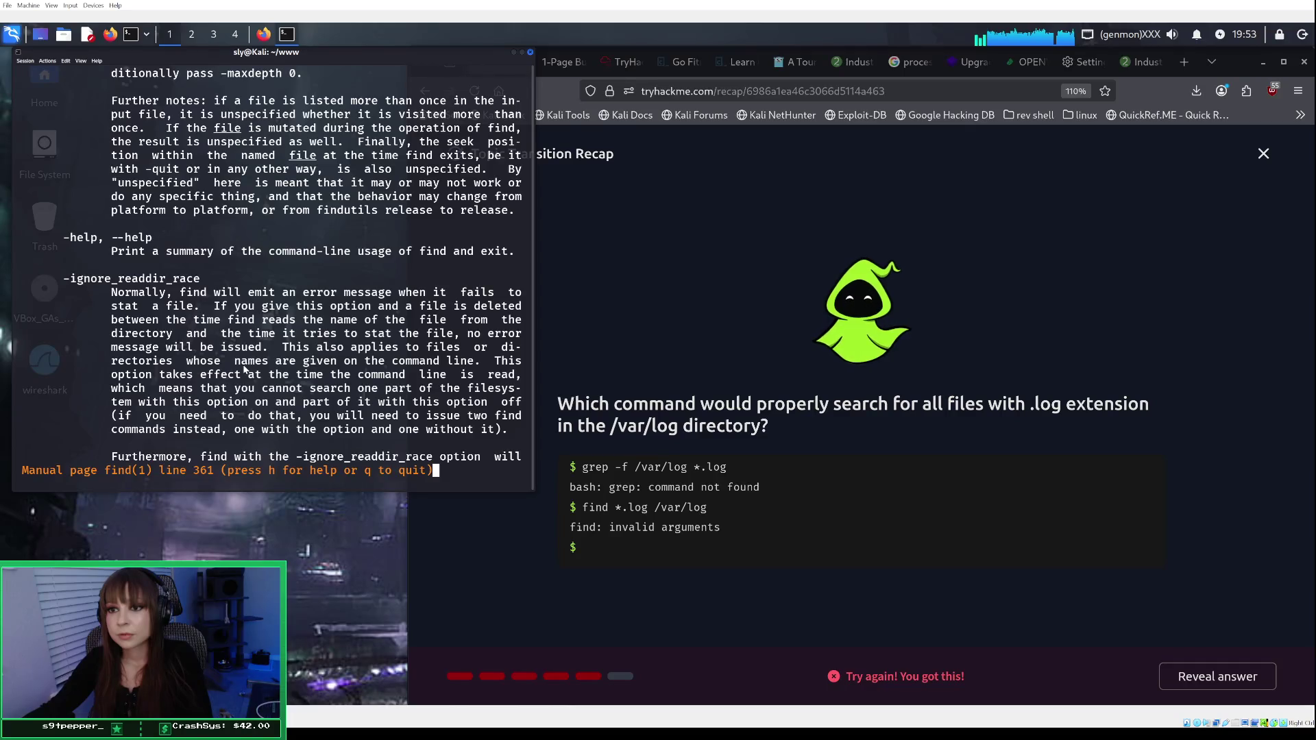
scroll(244, 369, down, 8)
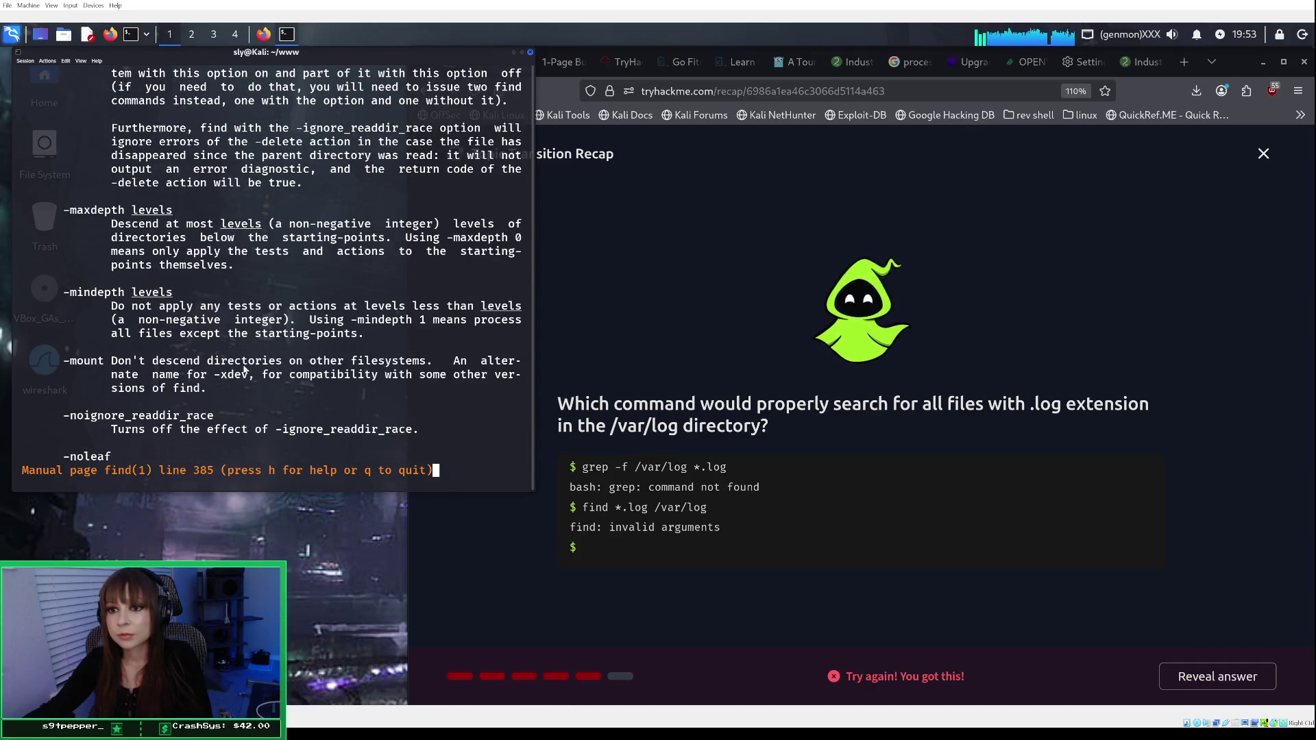
scroll(244, 369, down, 3)
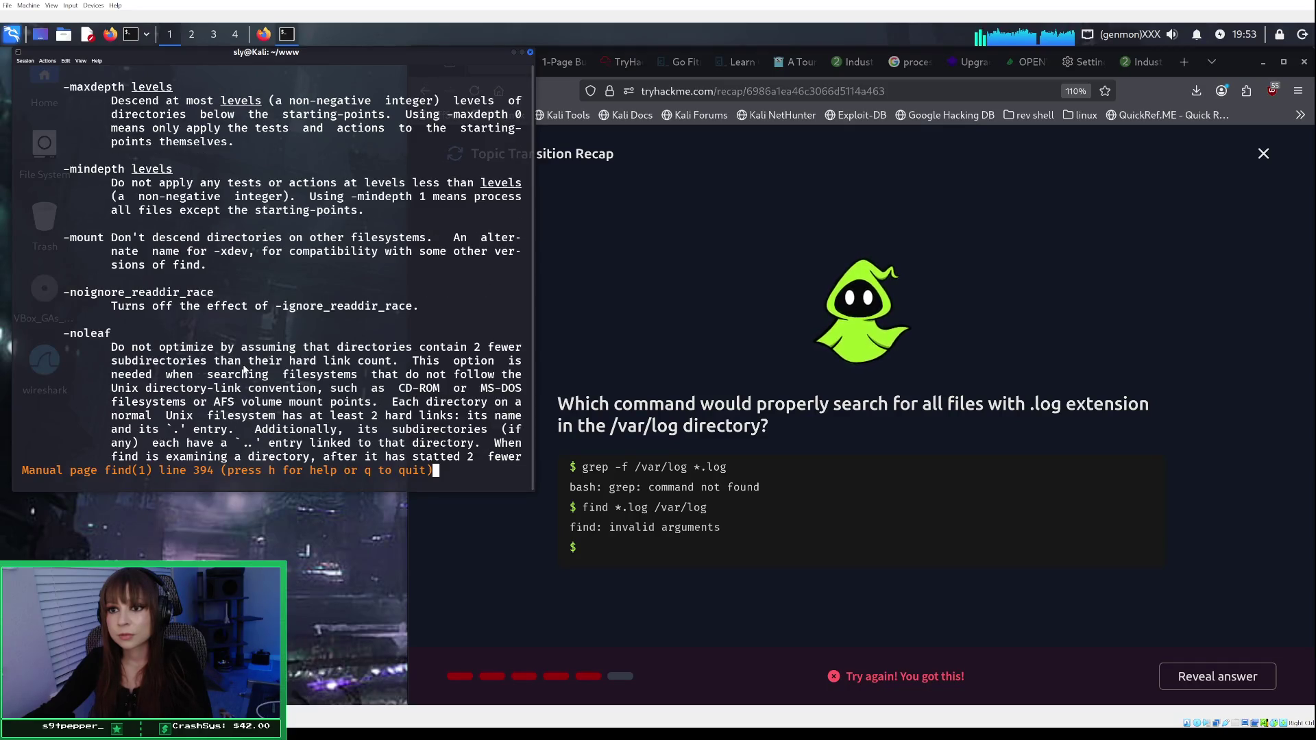
scroll(244, 369, down, 8)
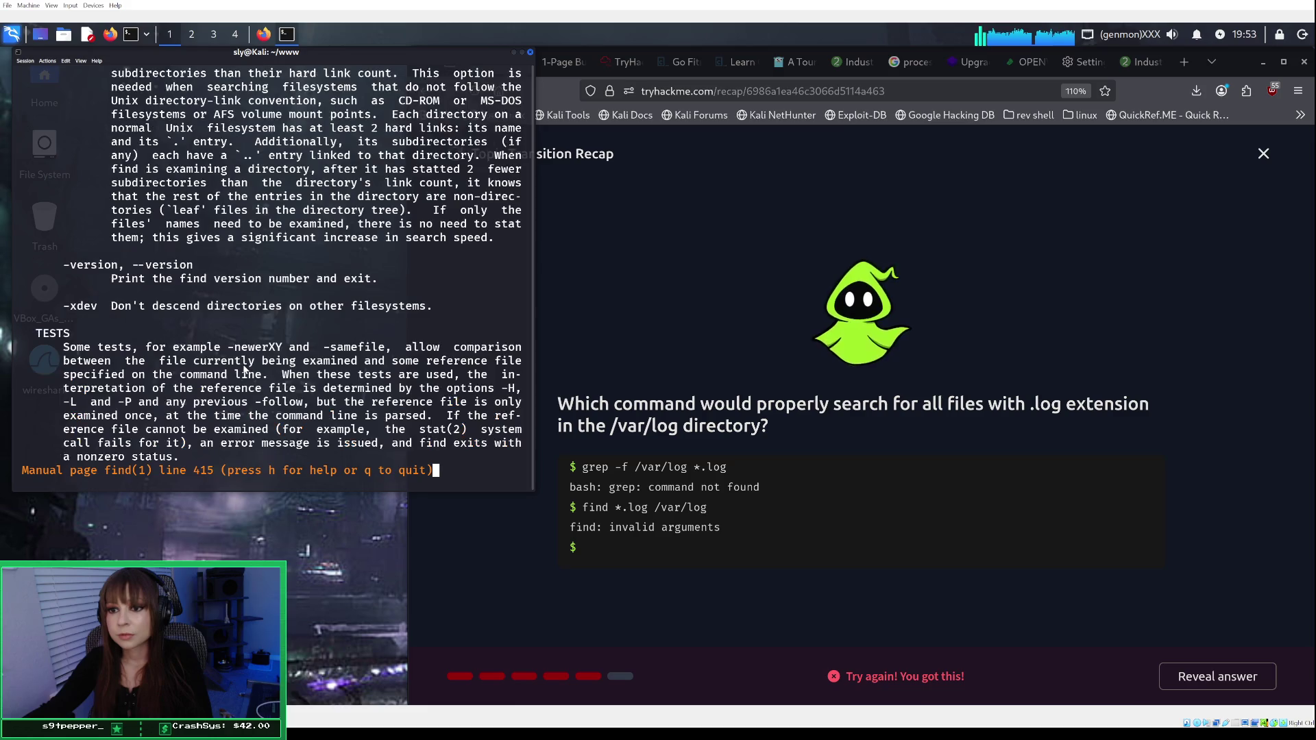
scroll(244, 369, down, 3)
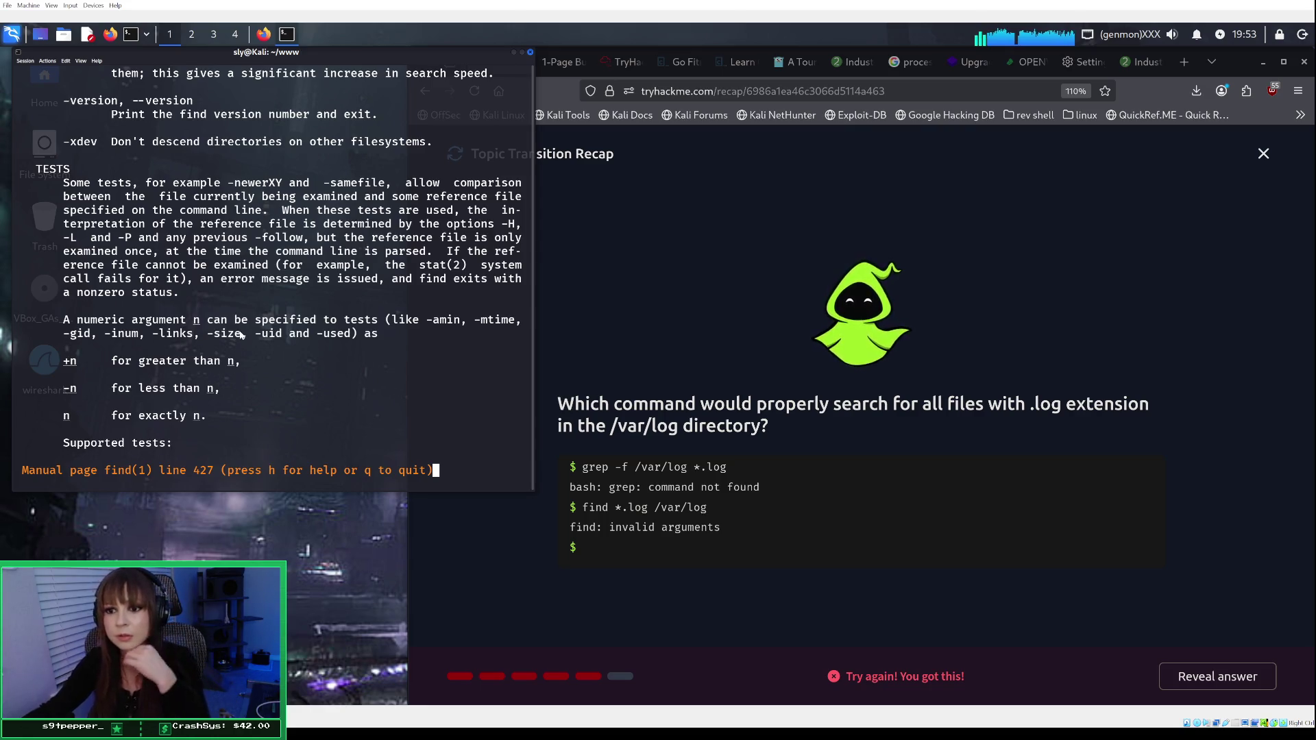
Step: Scroll the find manual past -fprintf, -ls, -ok and OPERATORS to UNUSUAL FILENAMES
scroll(241, 333, down, 2)
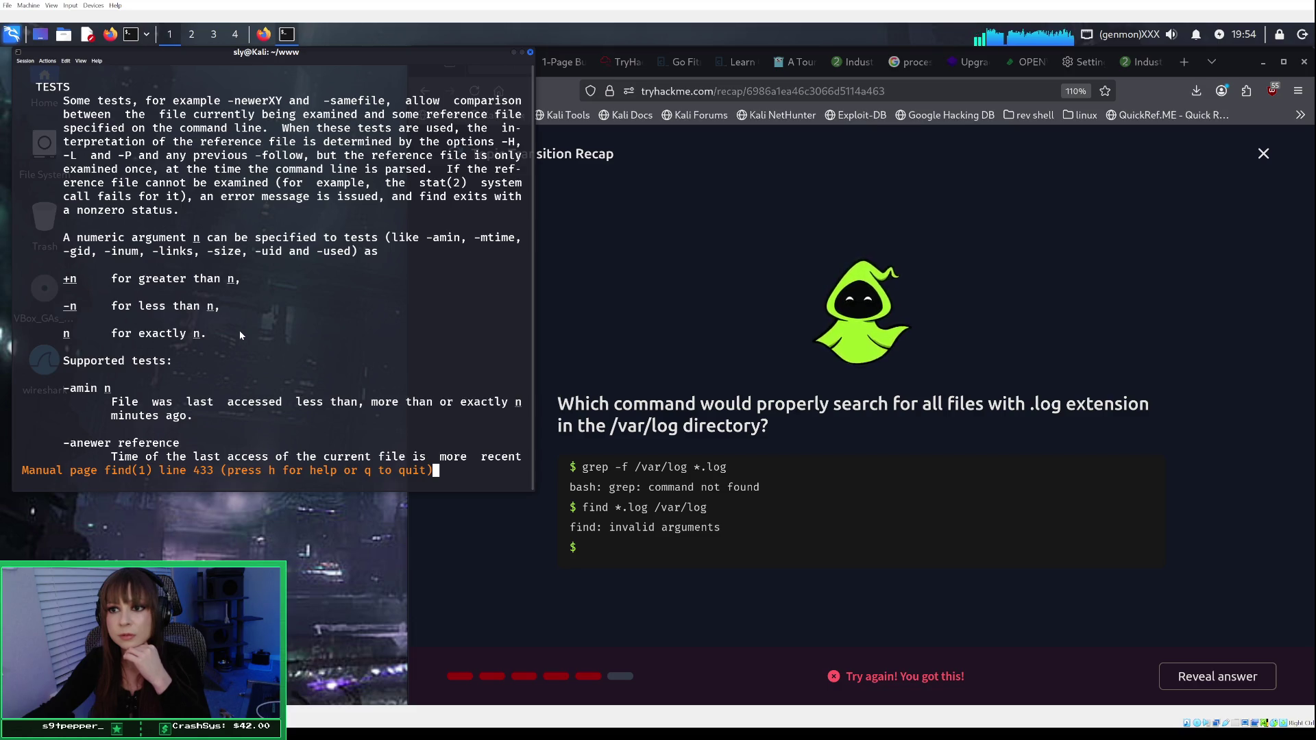
scroll(240, 333, down, 3)
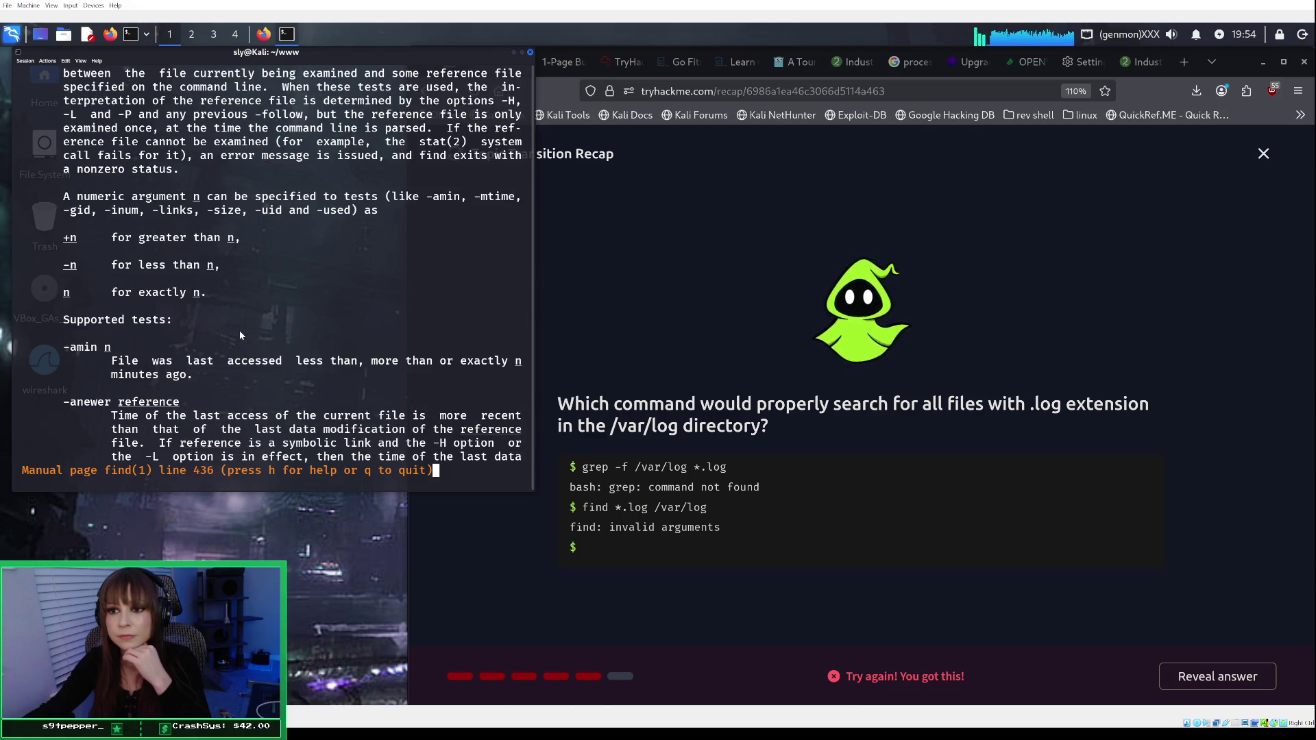
scroll(240, 334, down, 1)
scroll(241, 334, down, 20)
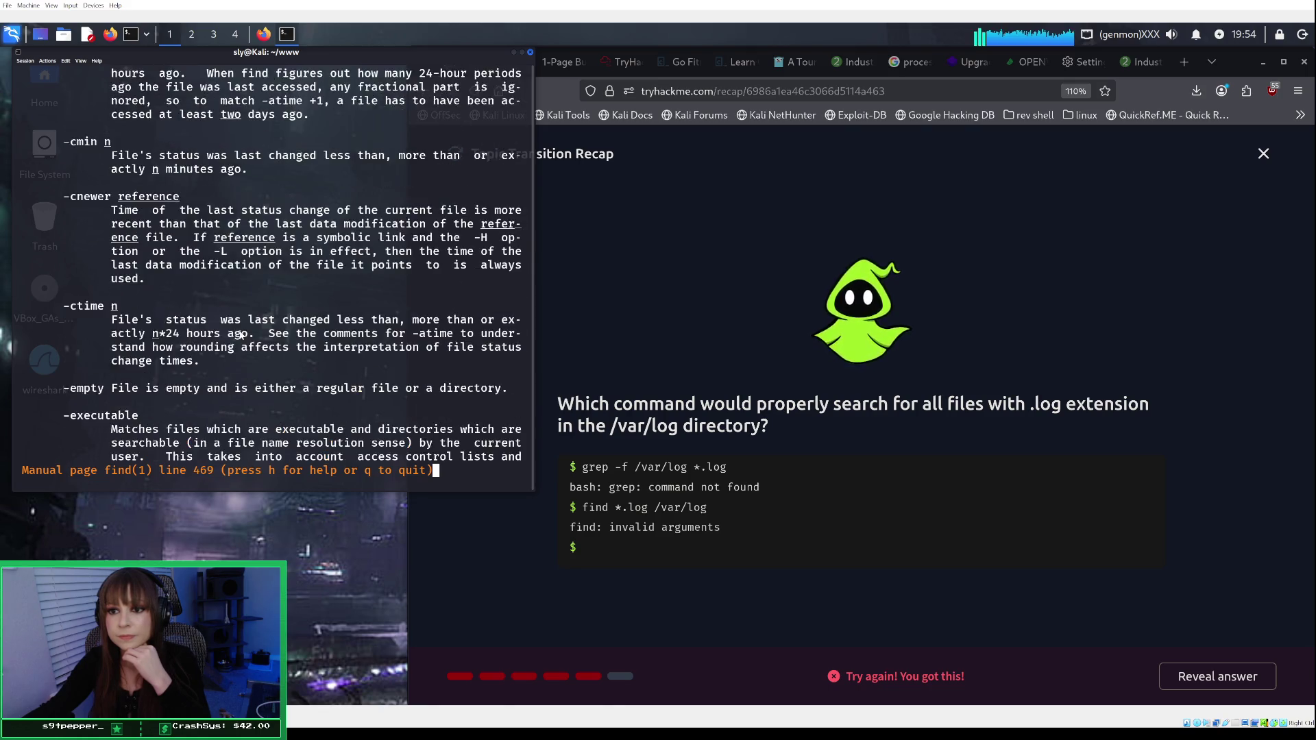
scroll(241, 334, down, 20)
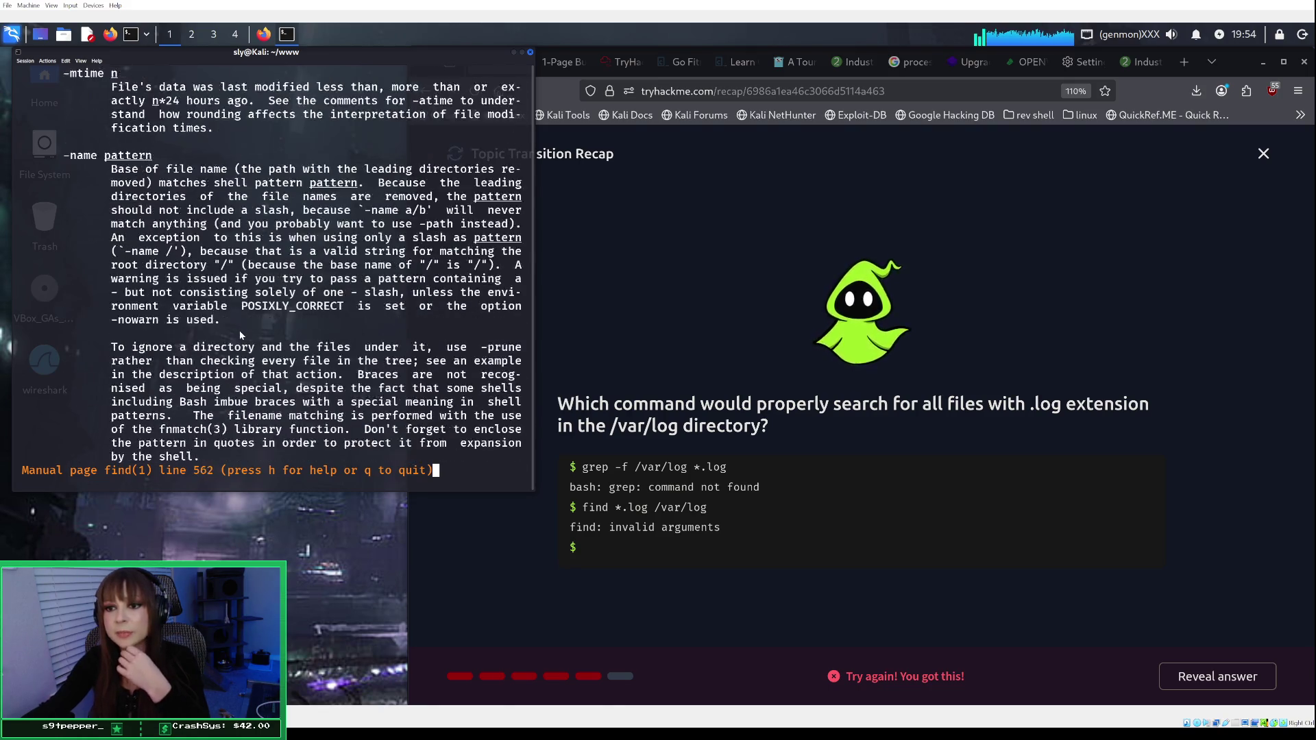
scroll(240, 334, down, 20)
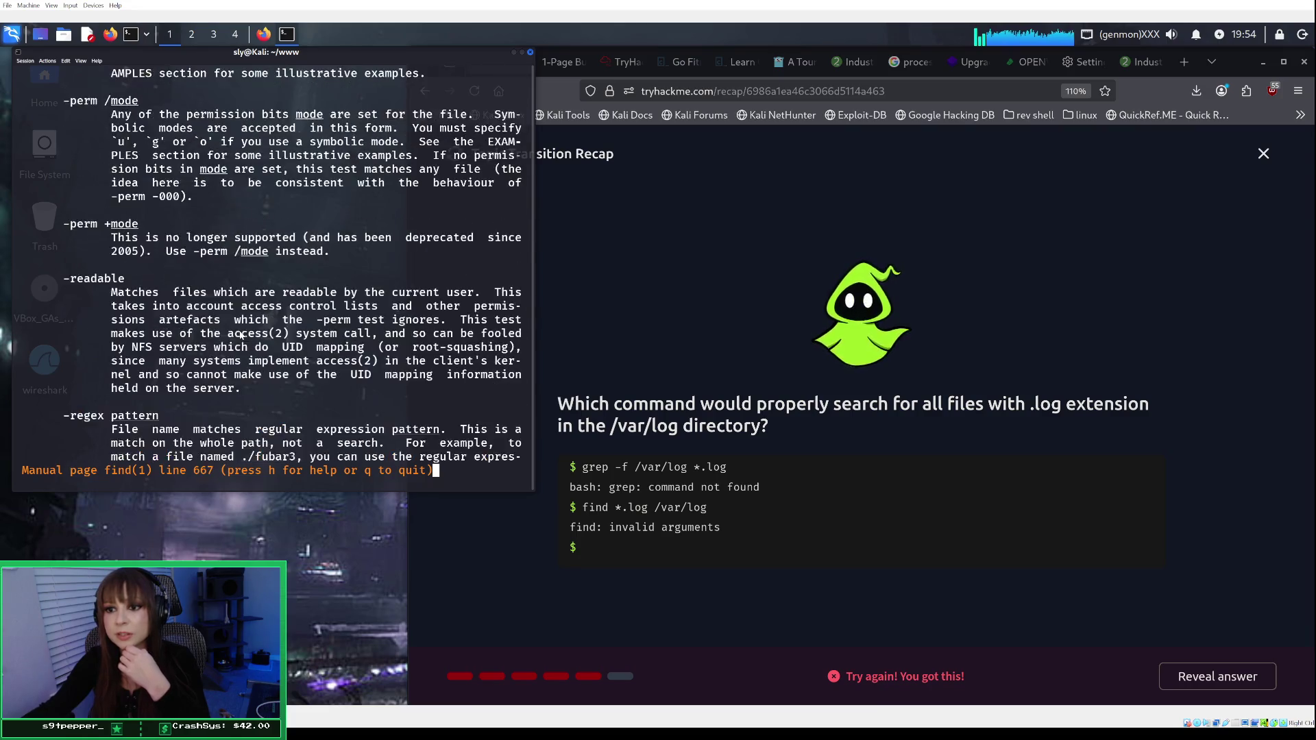
scroll(241, 334, down, 17)
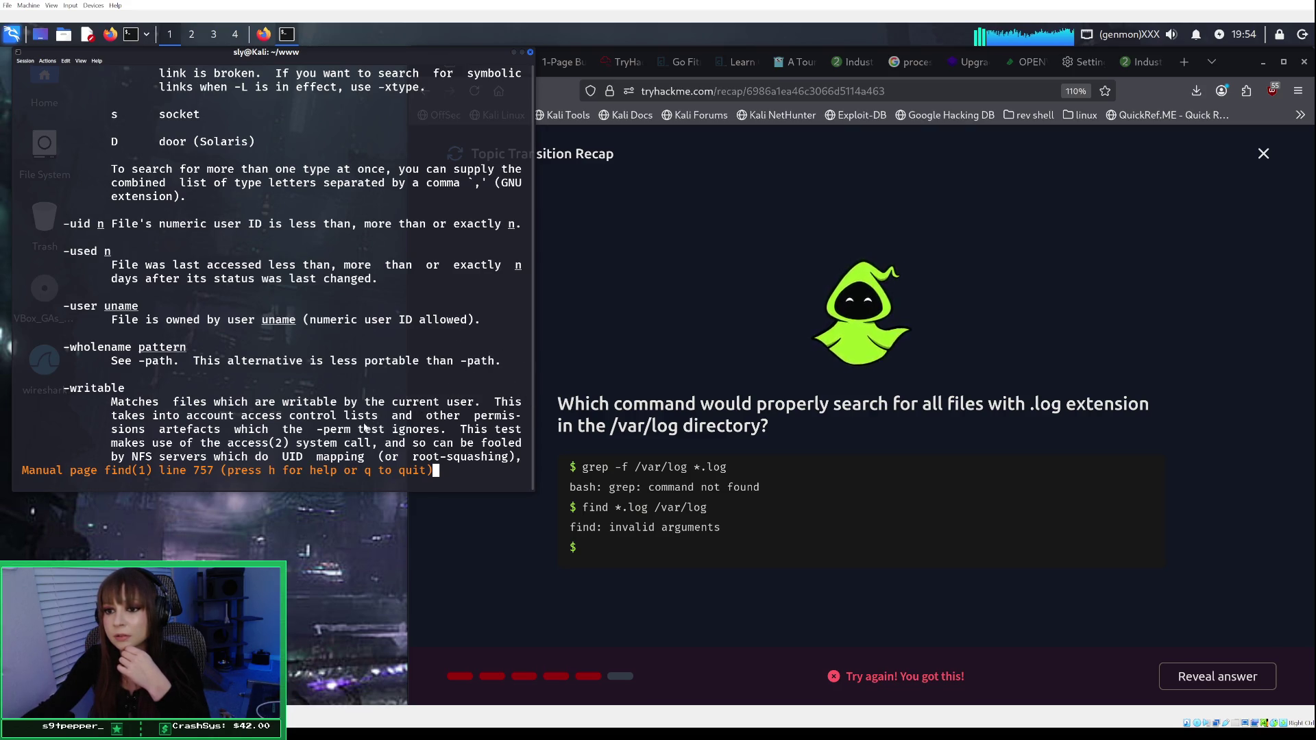
scroll(412, 418, down, 6)
scroll(365, 429, down, 20)
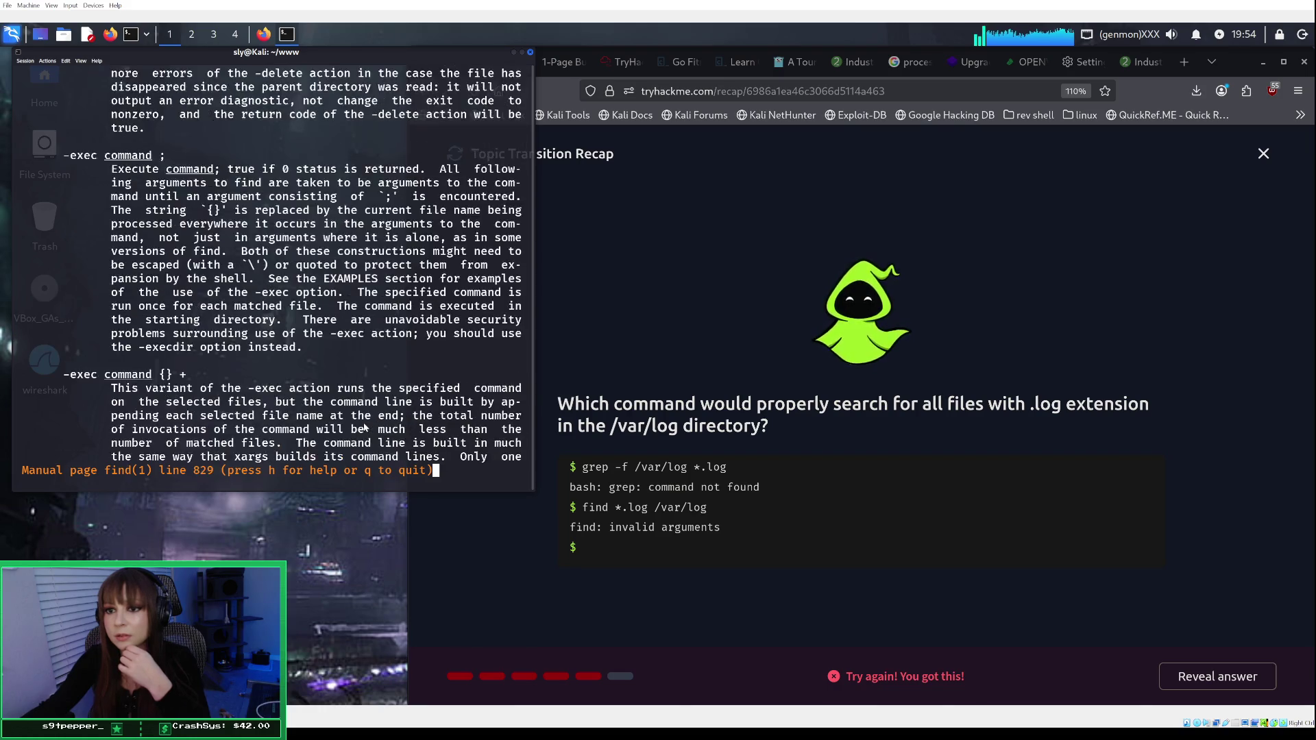
scroll(365, 428, down, 20)
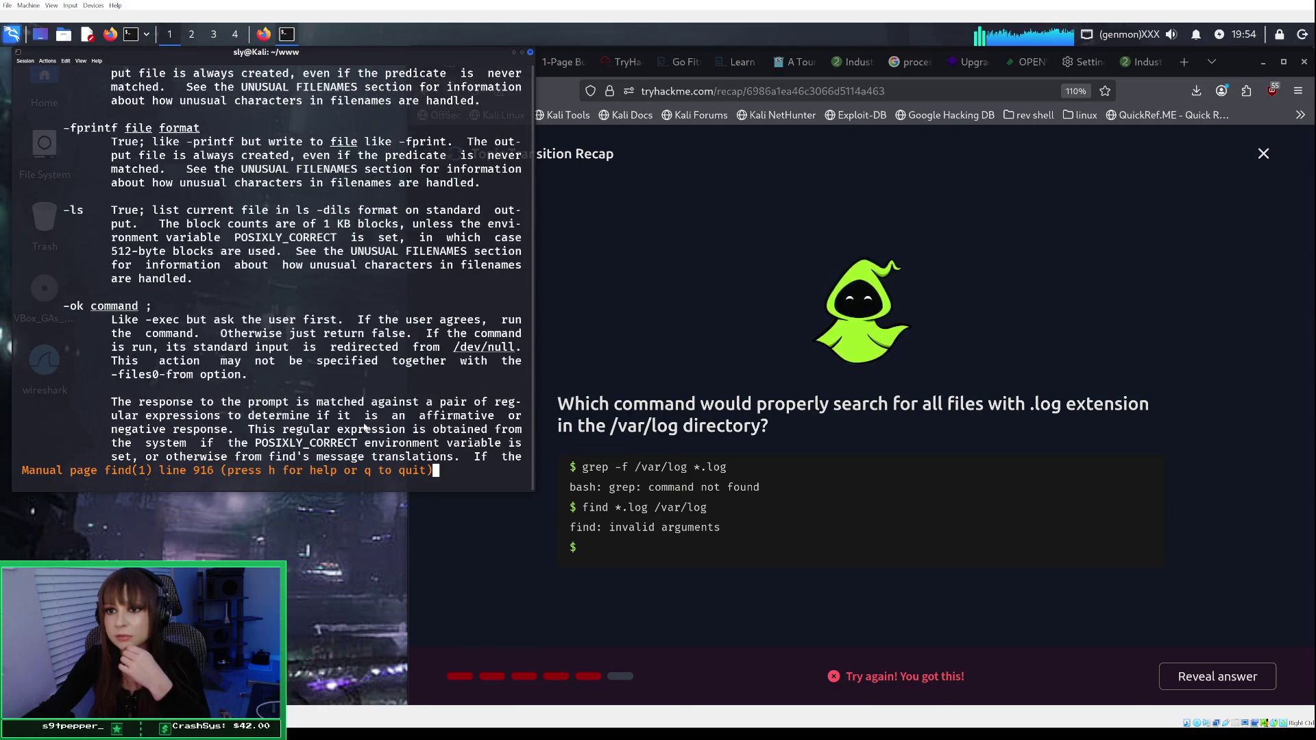
scroll(364, 428, down, 20)
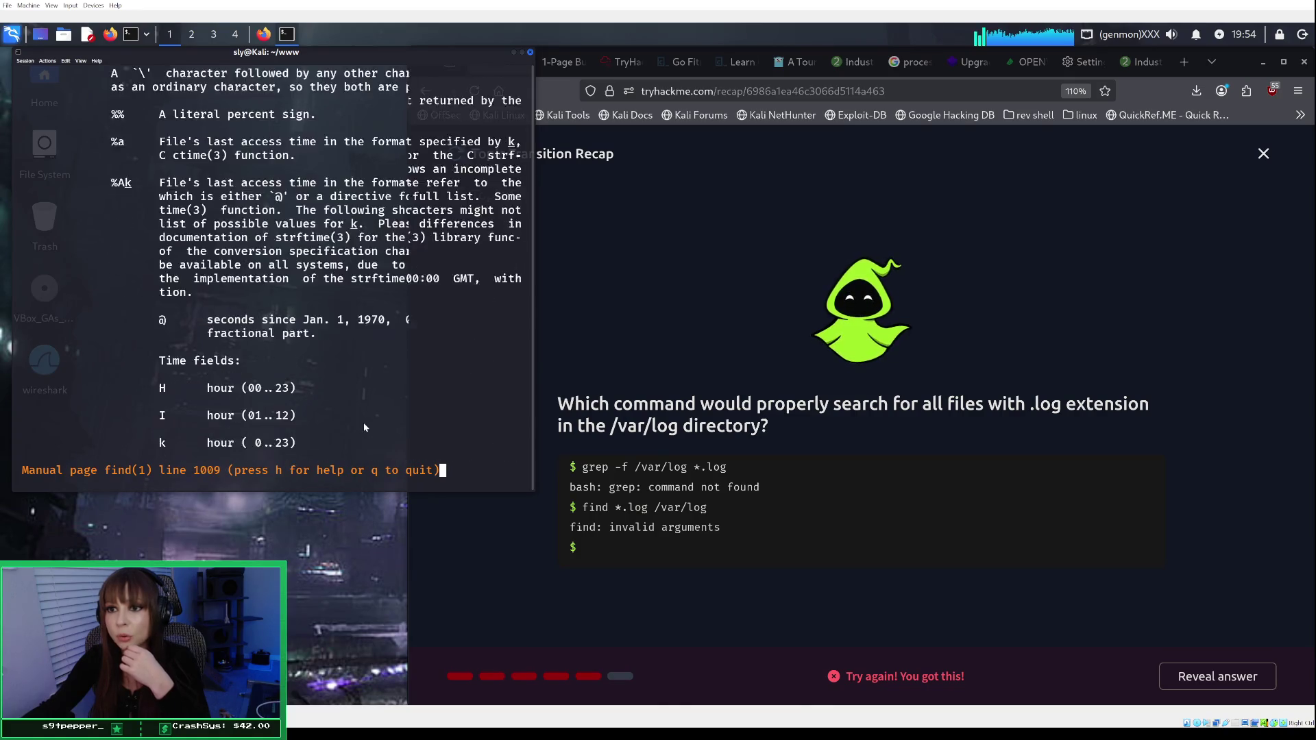
scroll(364, 428, down, 20)
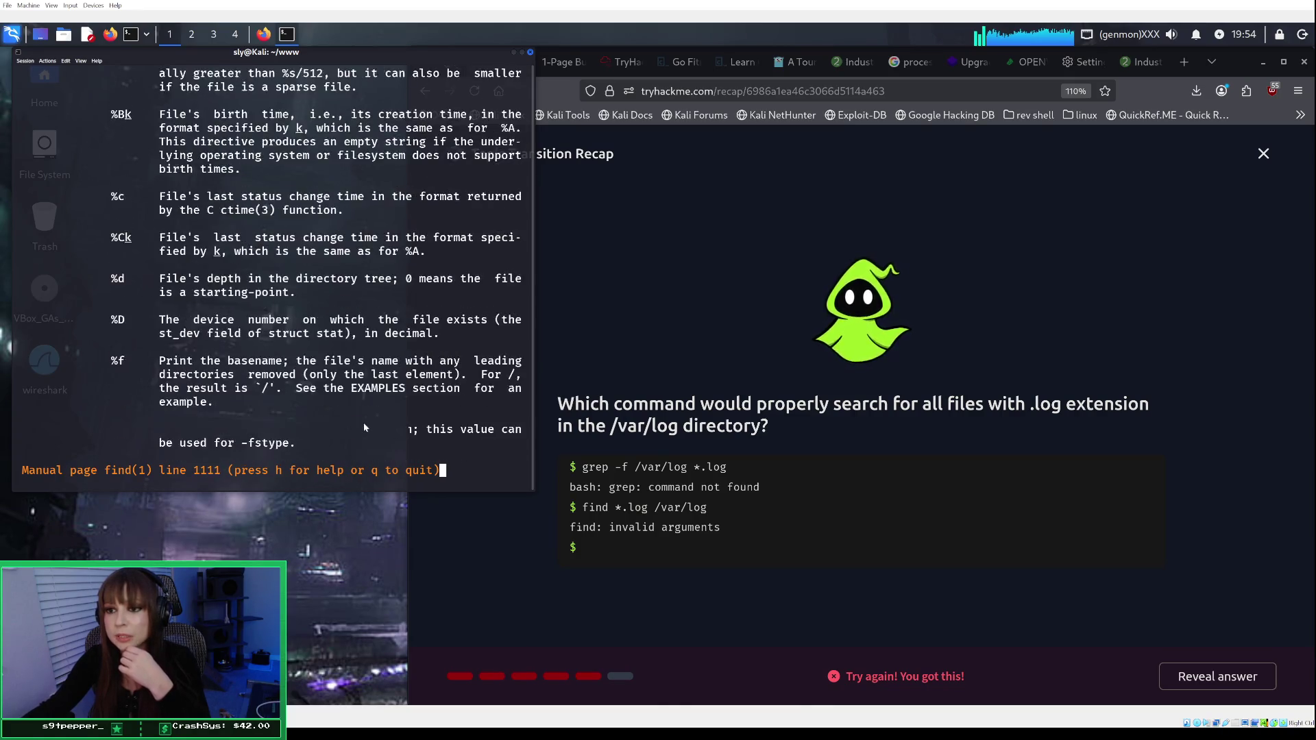
scroll(364, 428, down, 20)
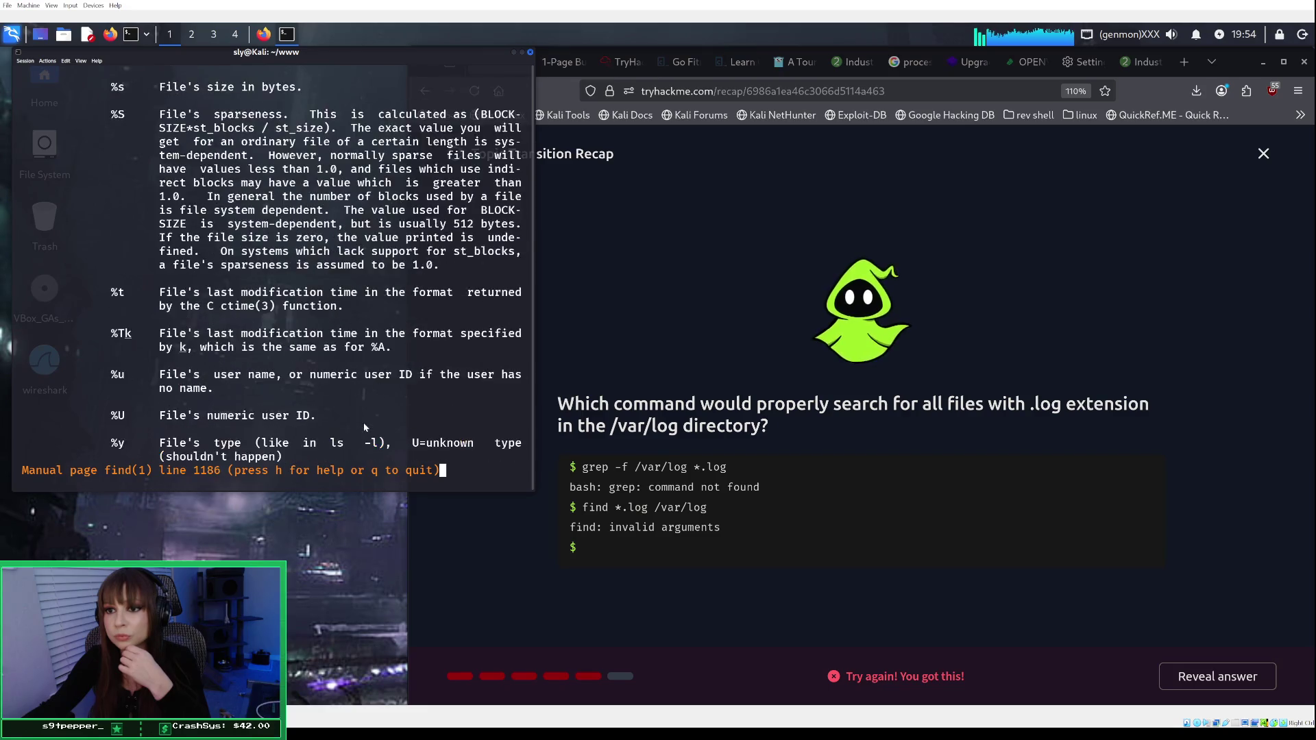
scroll(363, 422, down, 20)
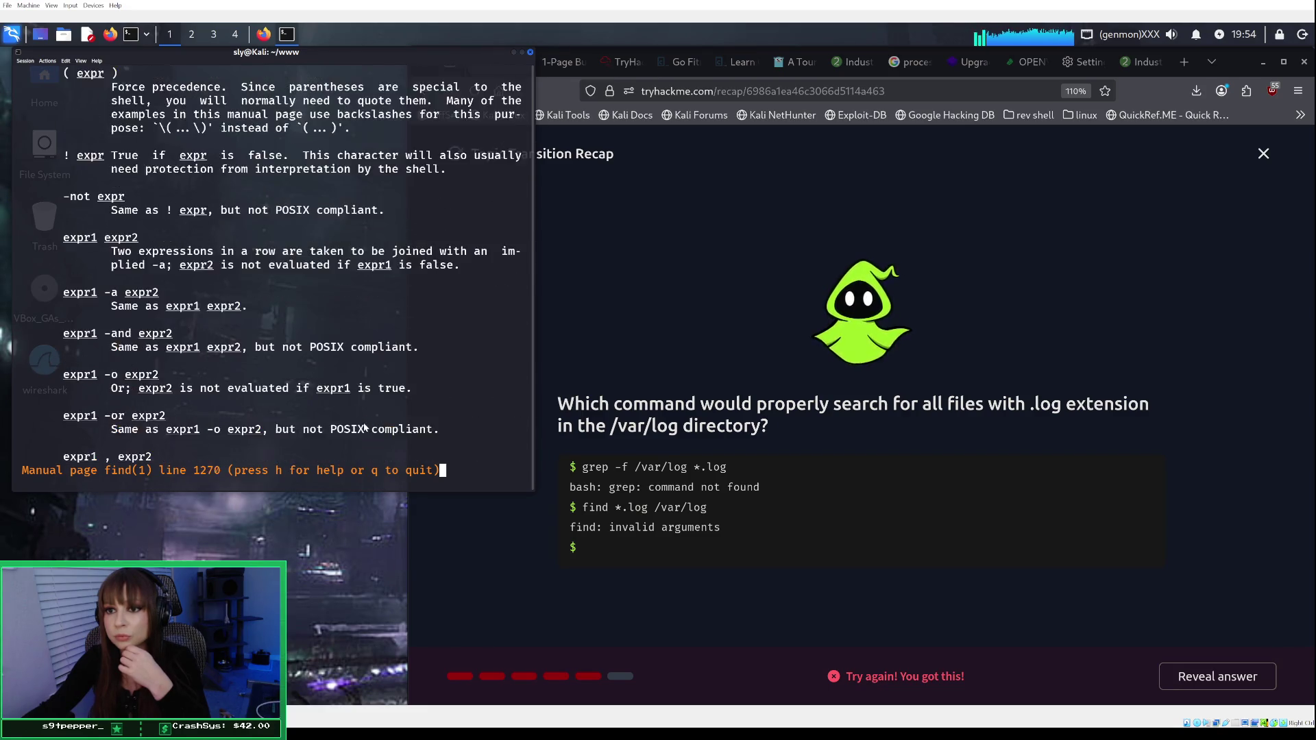
scroll(364, 426, up, 7)
scroll(364, 426, down, 4)
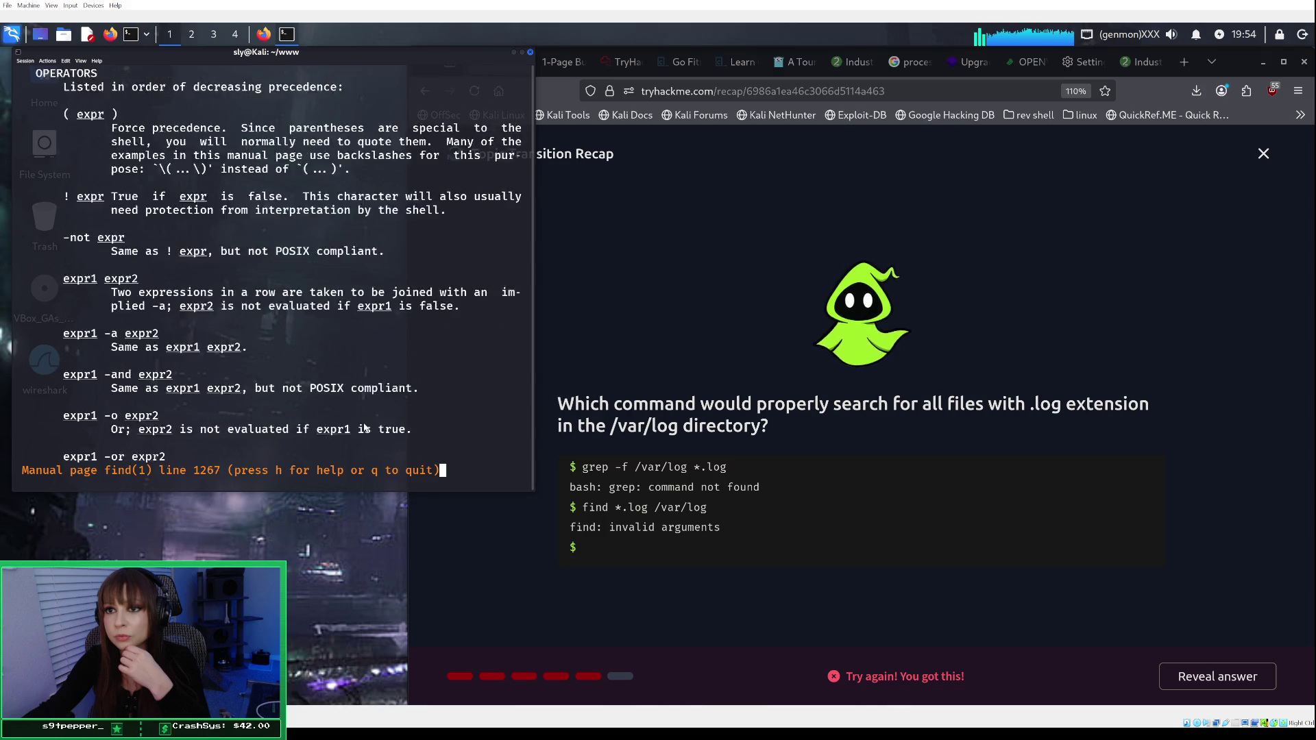
scroll(364, 427, down, 12)
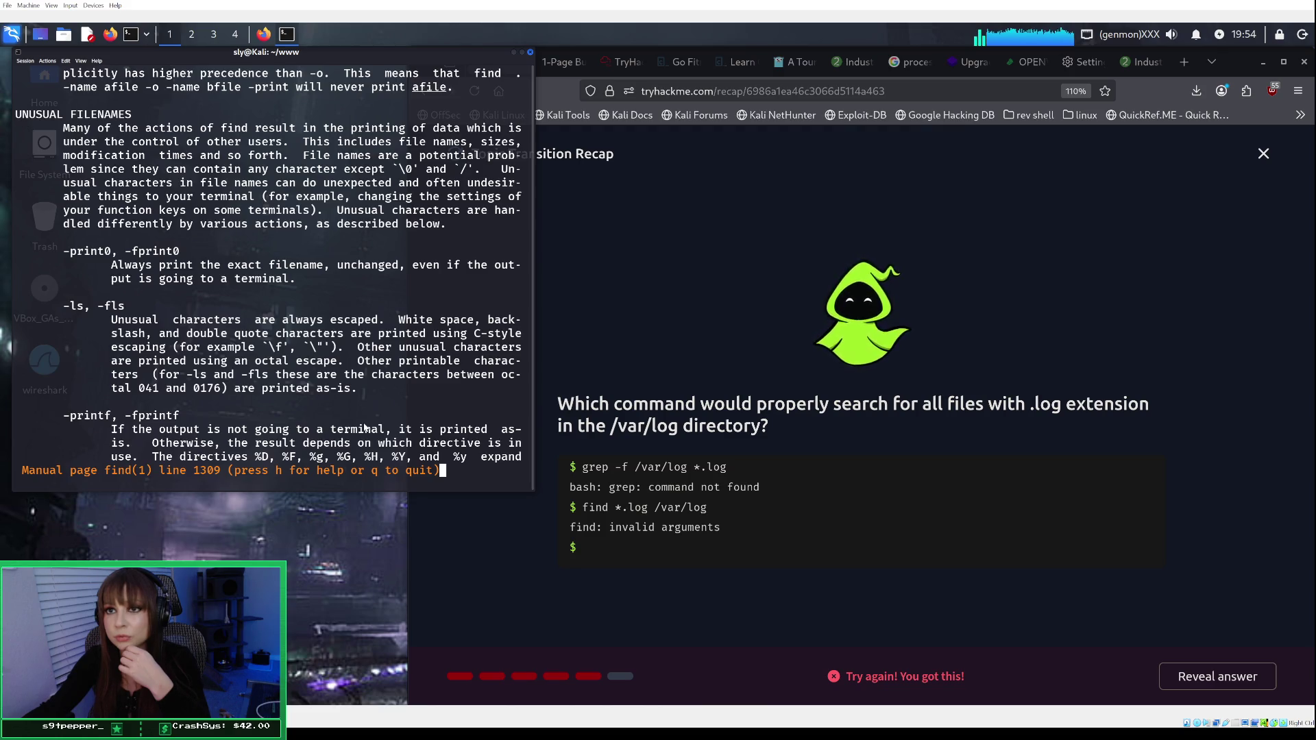
Step: Scroll to the end of the find manual, through COPYRIGHT and SEE ALSO
scroll(365, 428, down, 13)
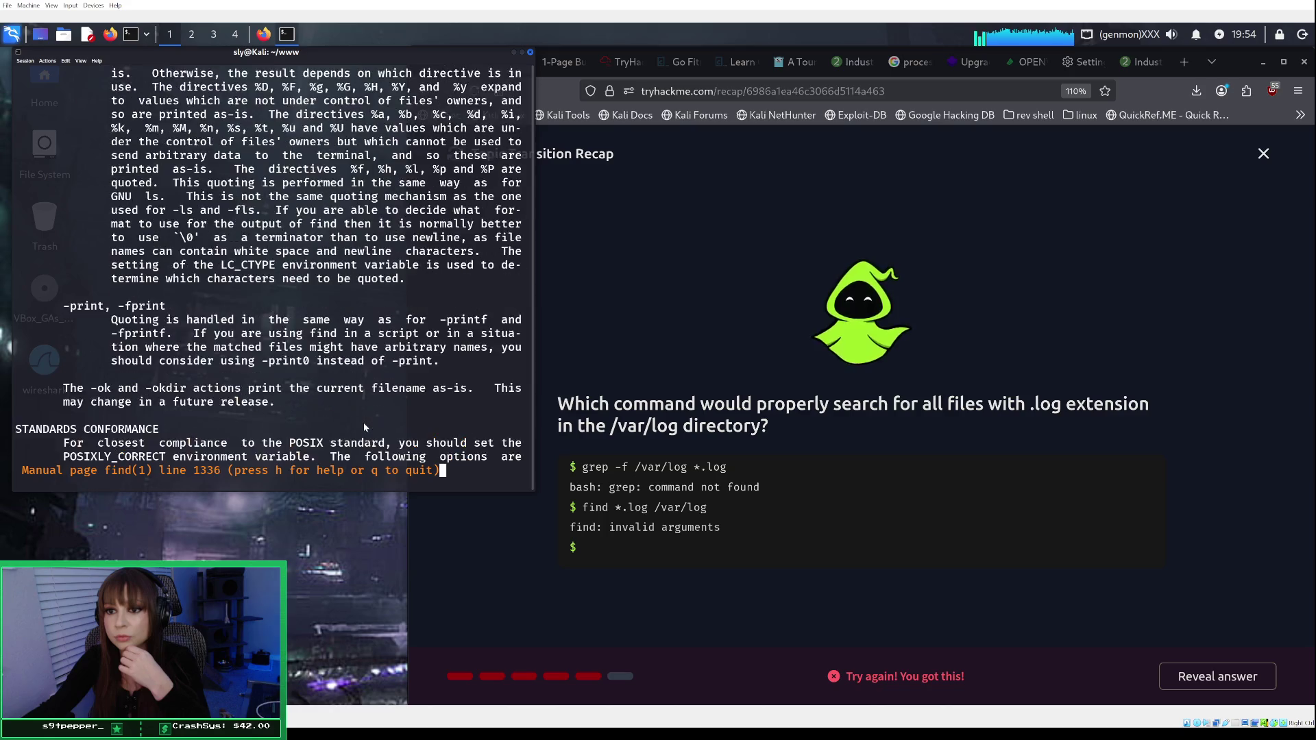
scroll(365, 428, down, 2)
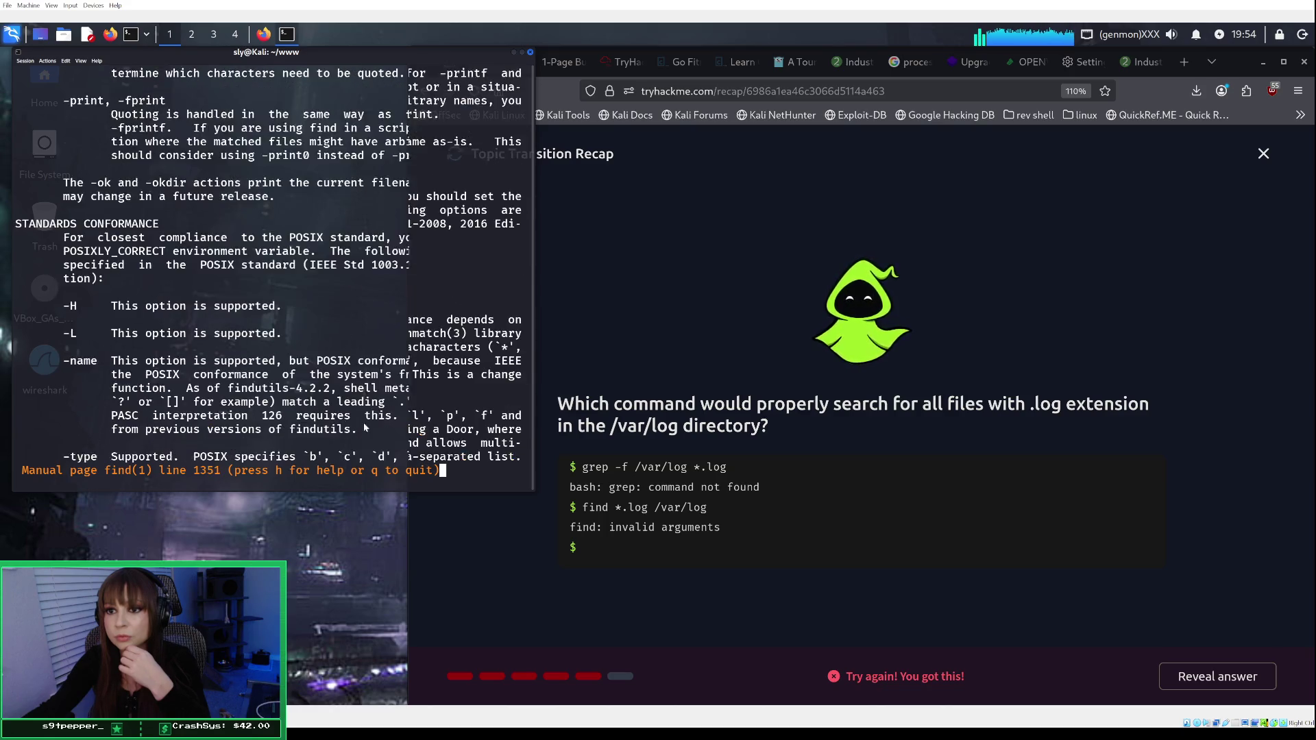
scroll(365, 428, down, 19)
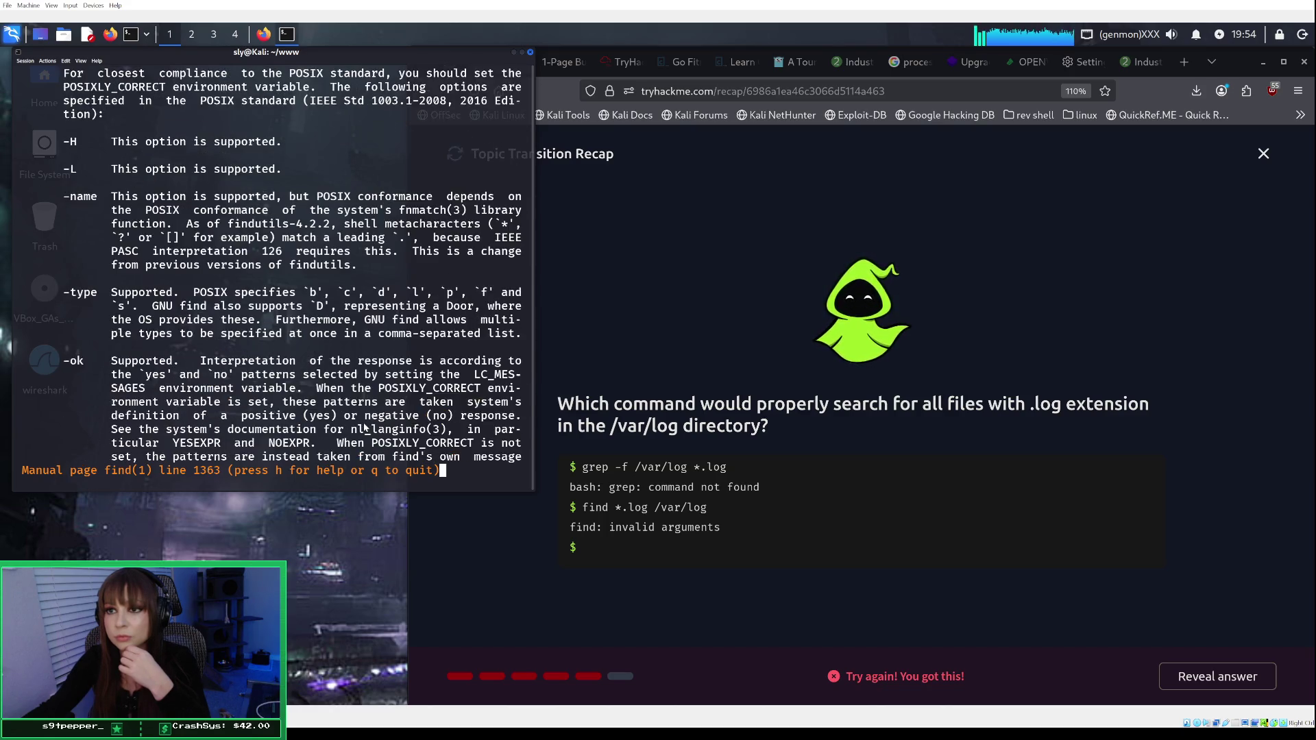
scroll(365, 428, down, 13)
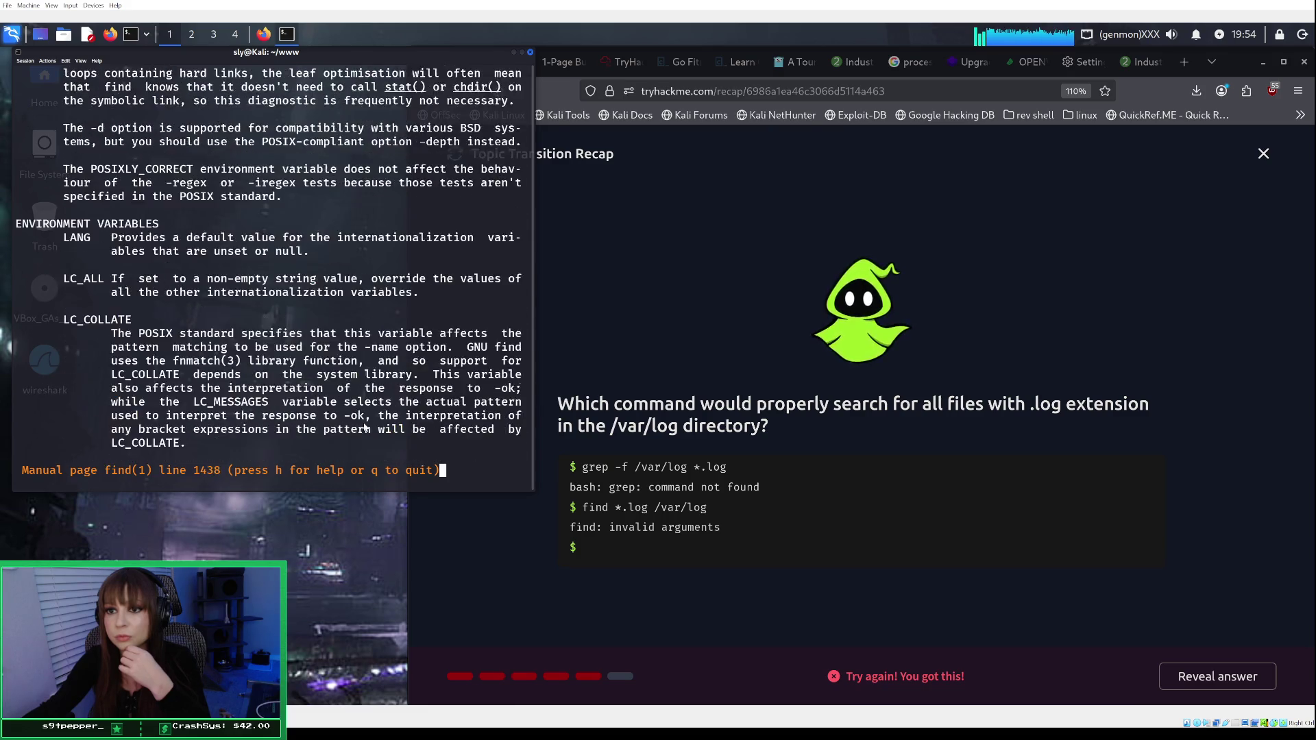
scroll(365, 426, down, 20)
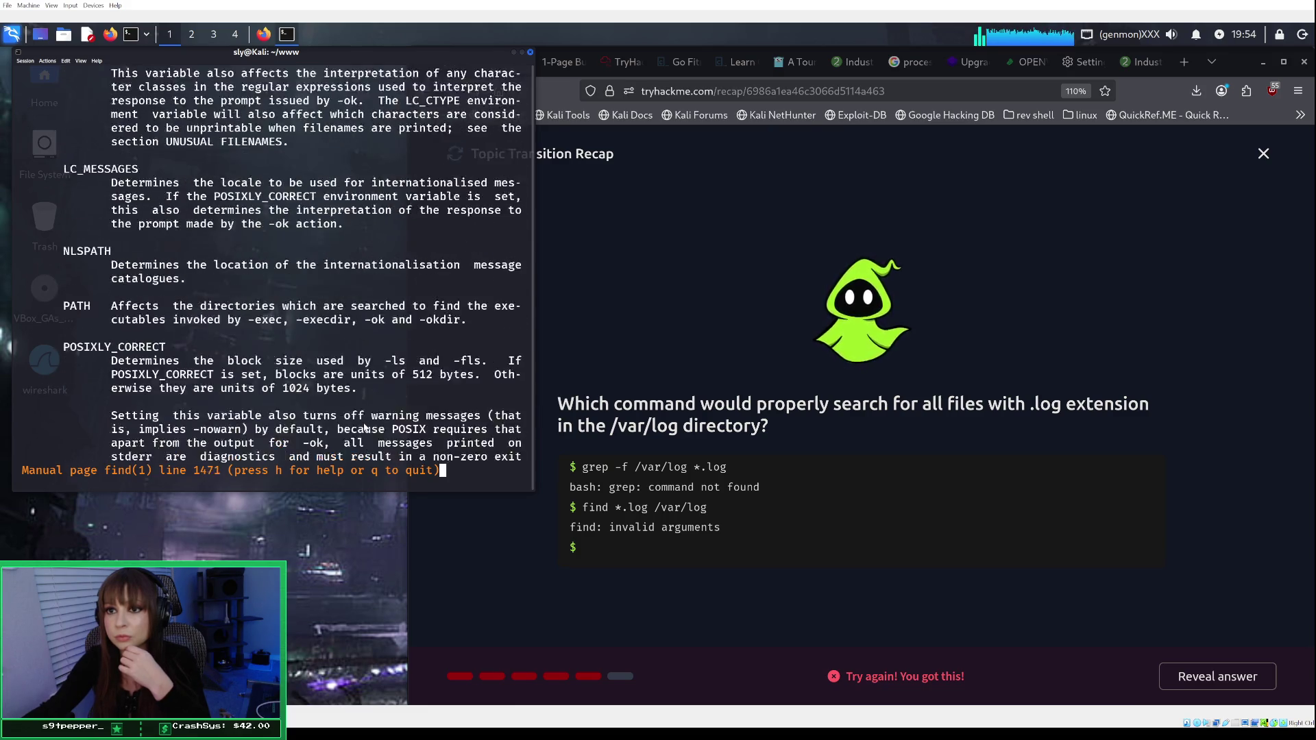
scroll(375, 376, down, 18)
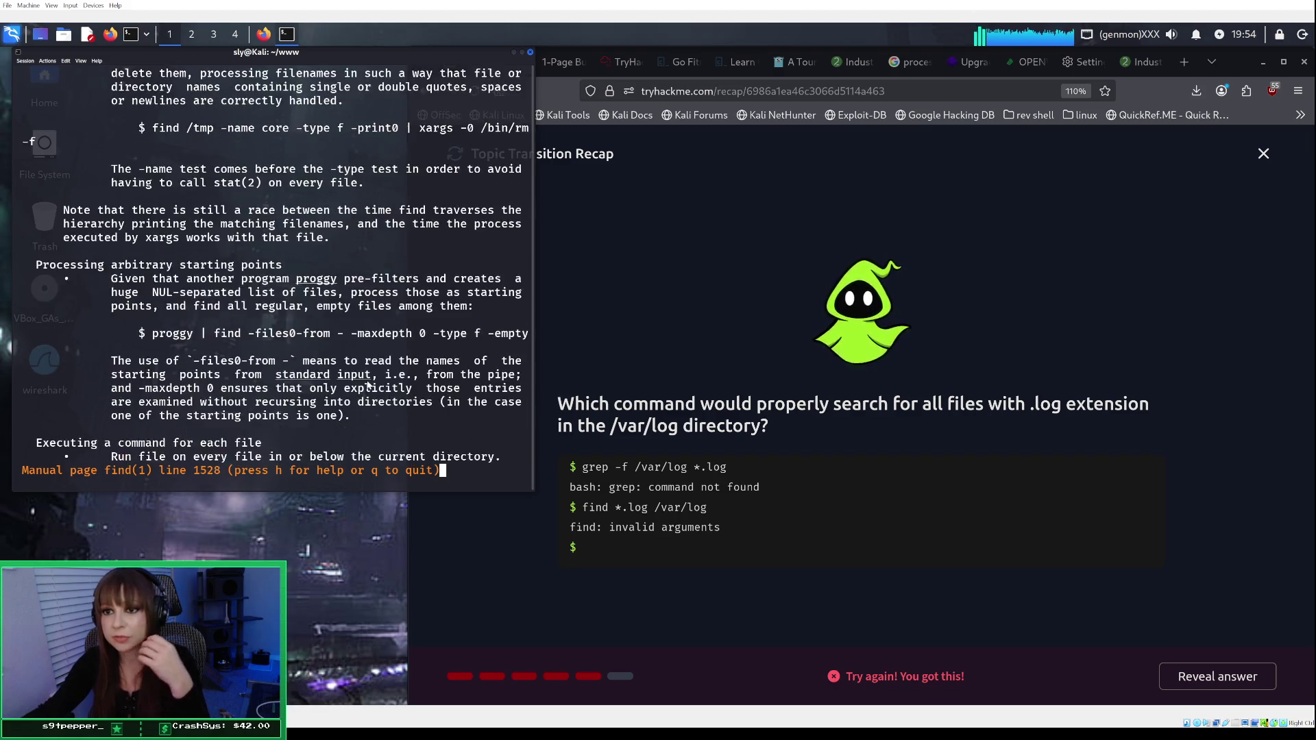
scroll(359, 339, down, 20)
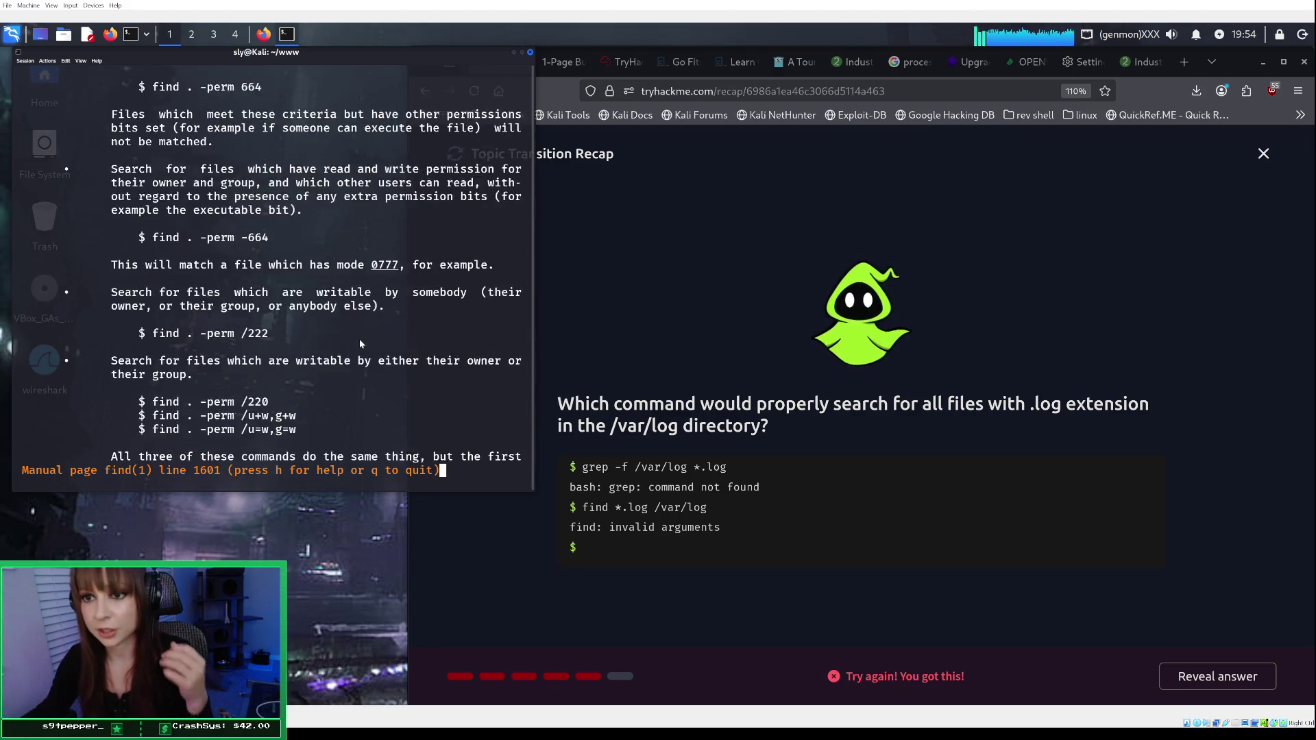
scroll(336, 263, down, 20)
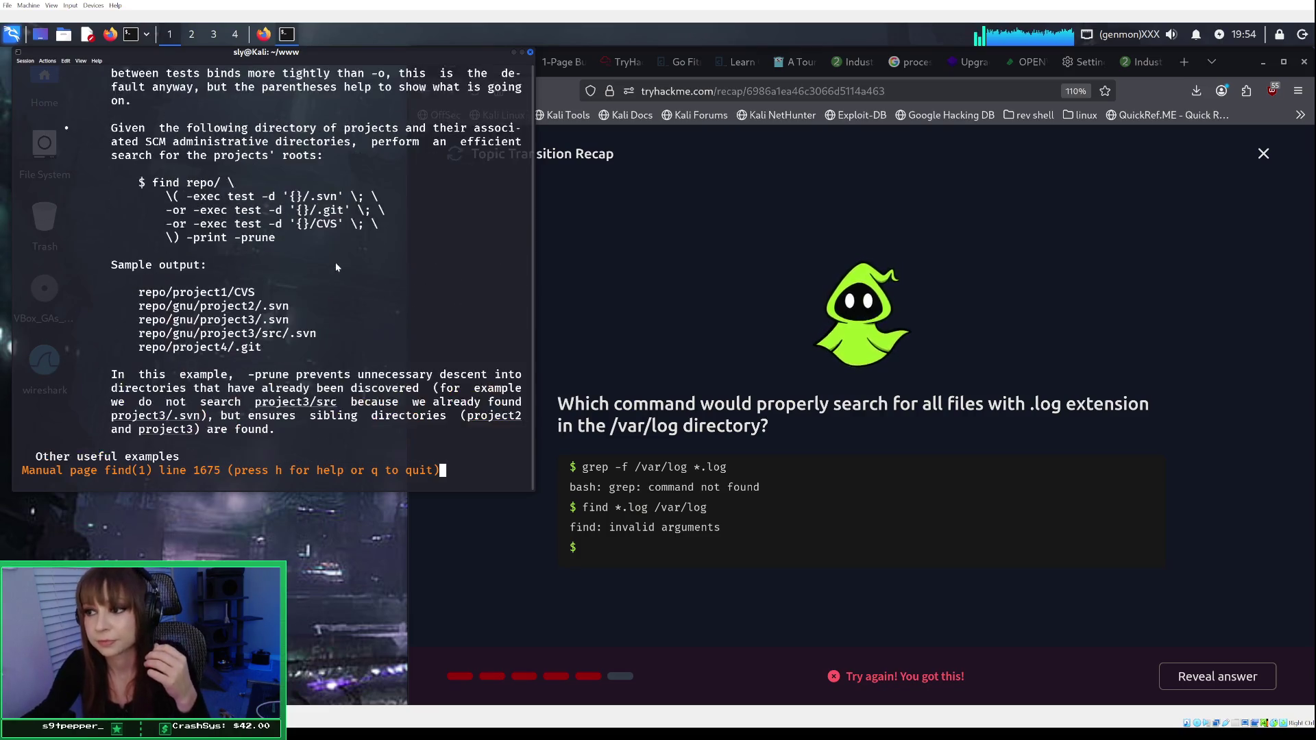
scroll(336, 266, down, 20)
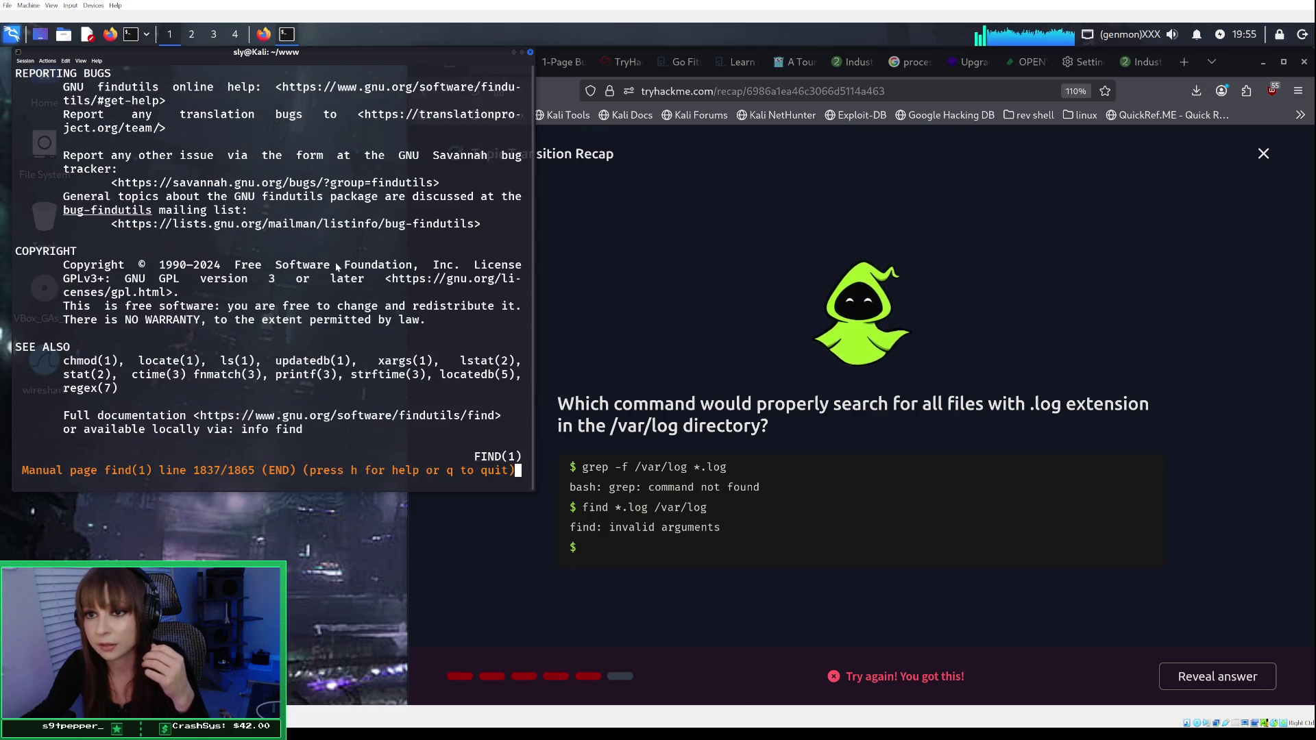
Step: Scroll back up to the find manual's EXAMPLES section at line 1511
scroll(336, 262, up, 6)
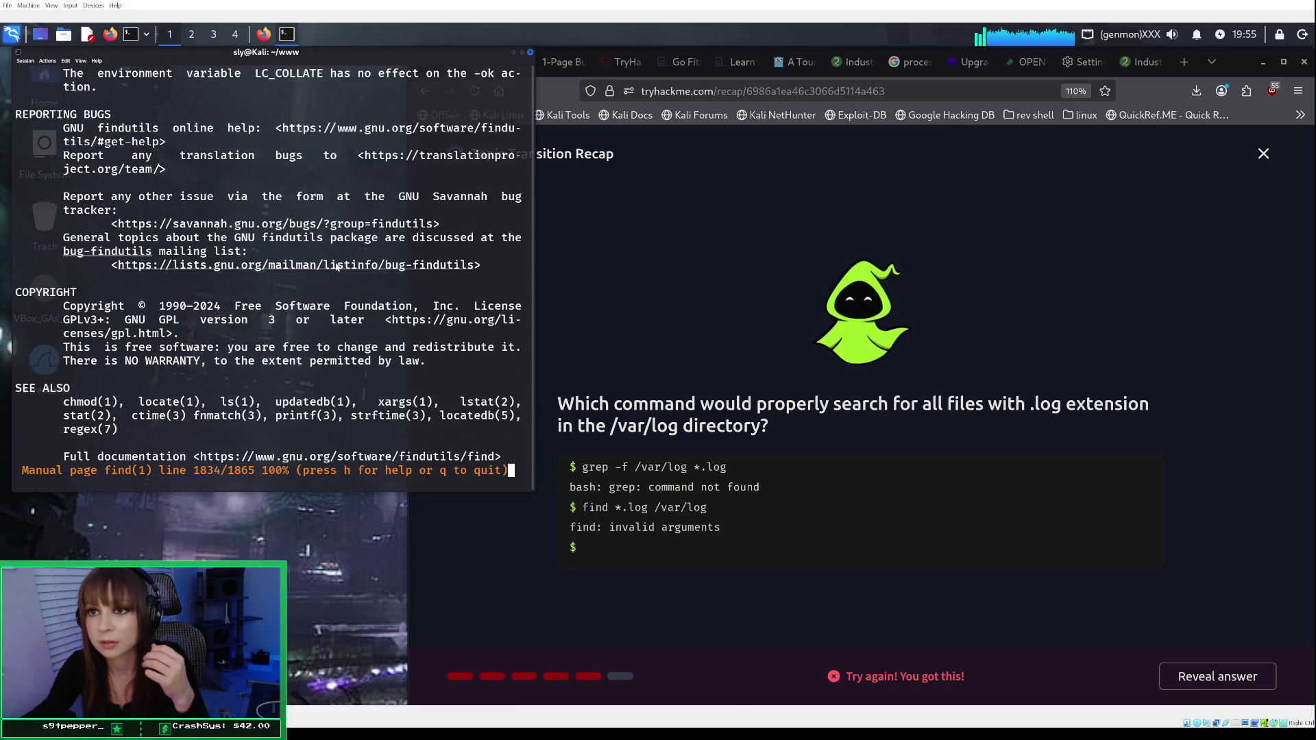
scroll(336, 265, up, 12)
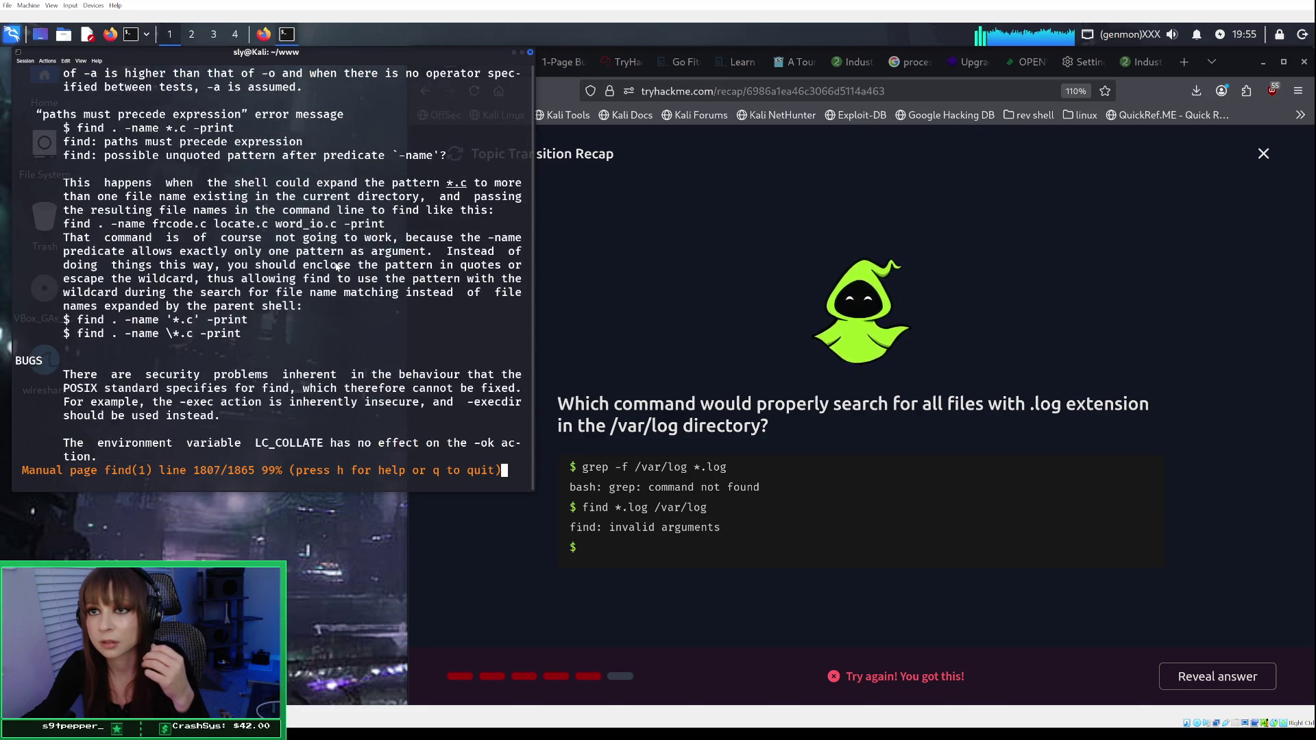
scroll(336, 266, up, 17)
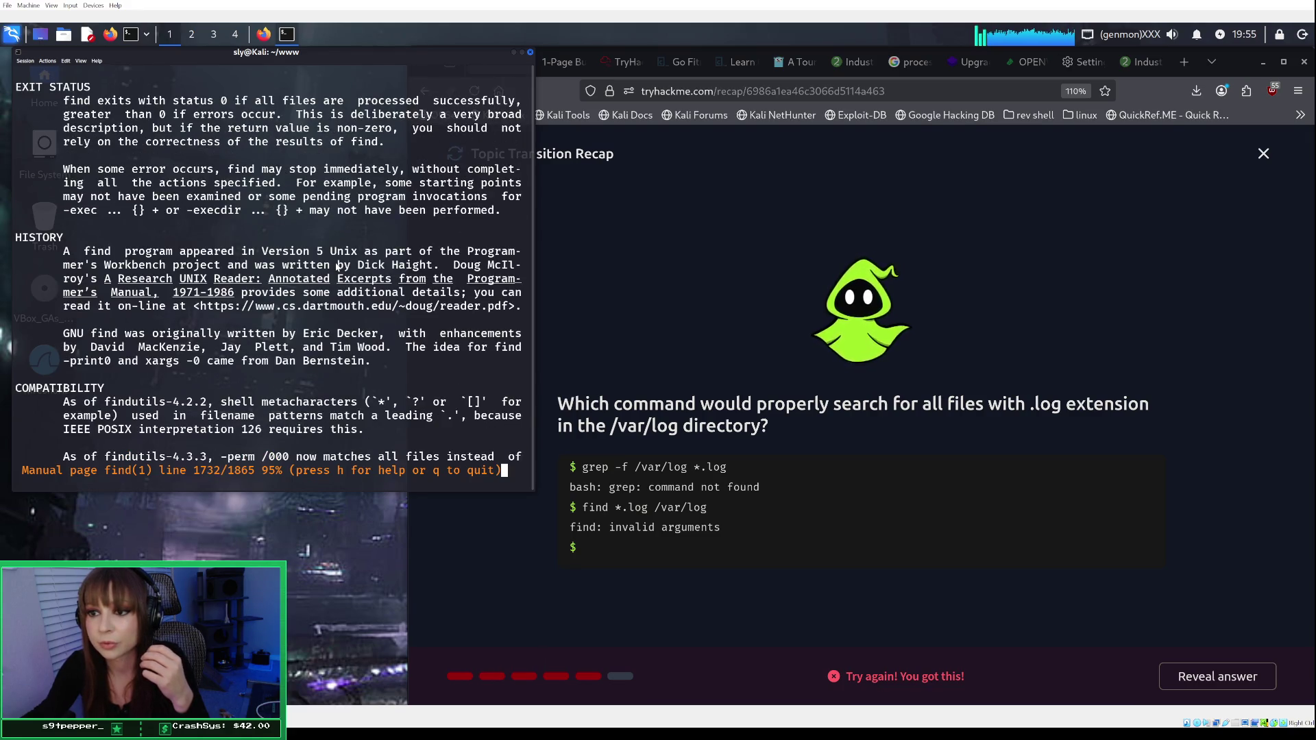
scroll(337, 265, up, 14)
scroll(335, 266, up, 5)
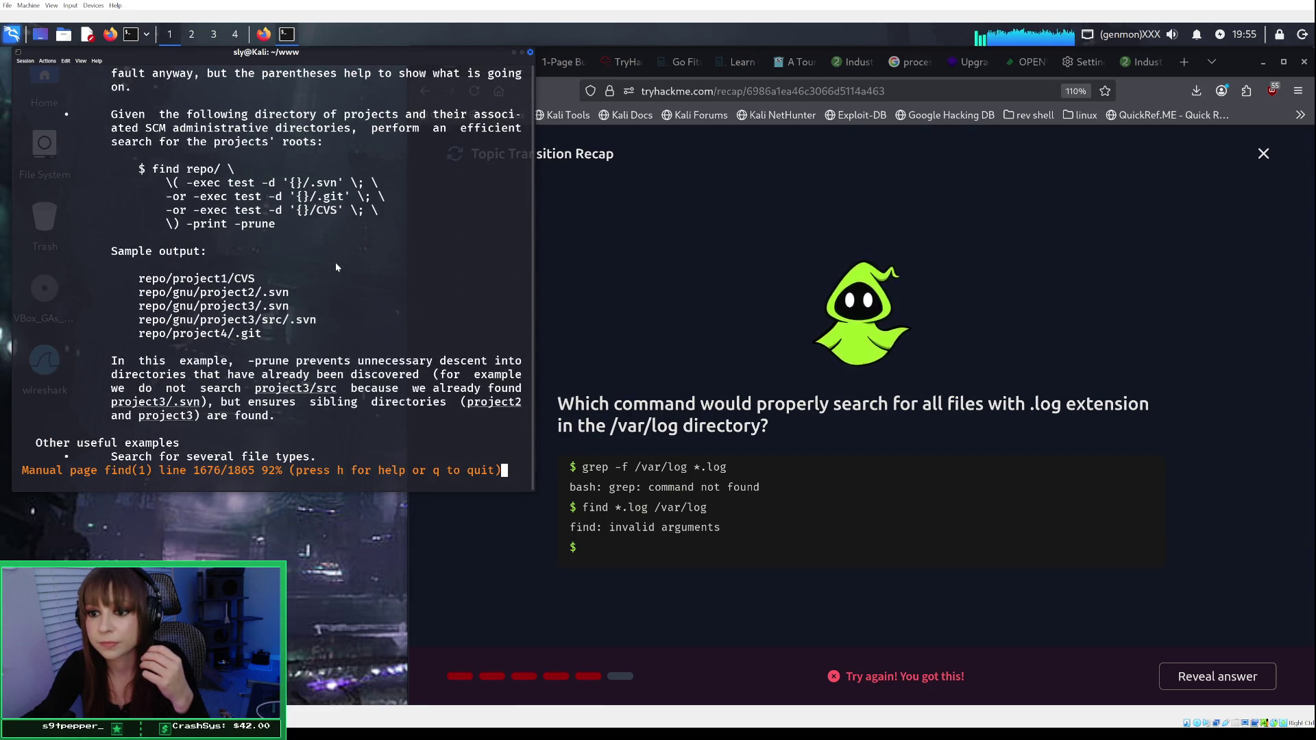
scroll(336, 266, up, 6)
scroll(336, 267, up, 5)
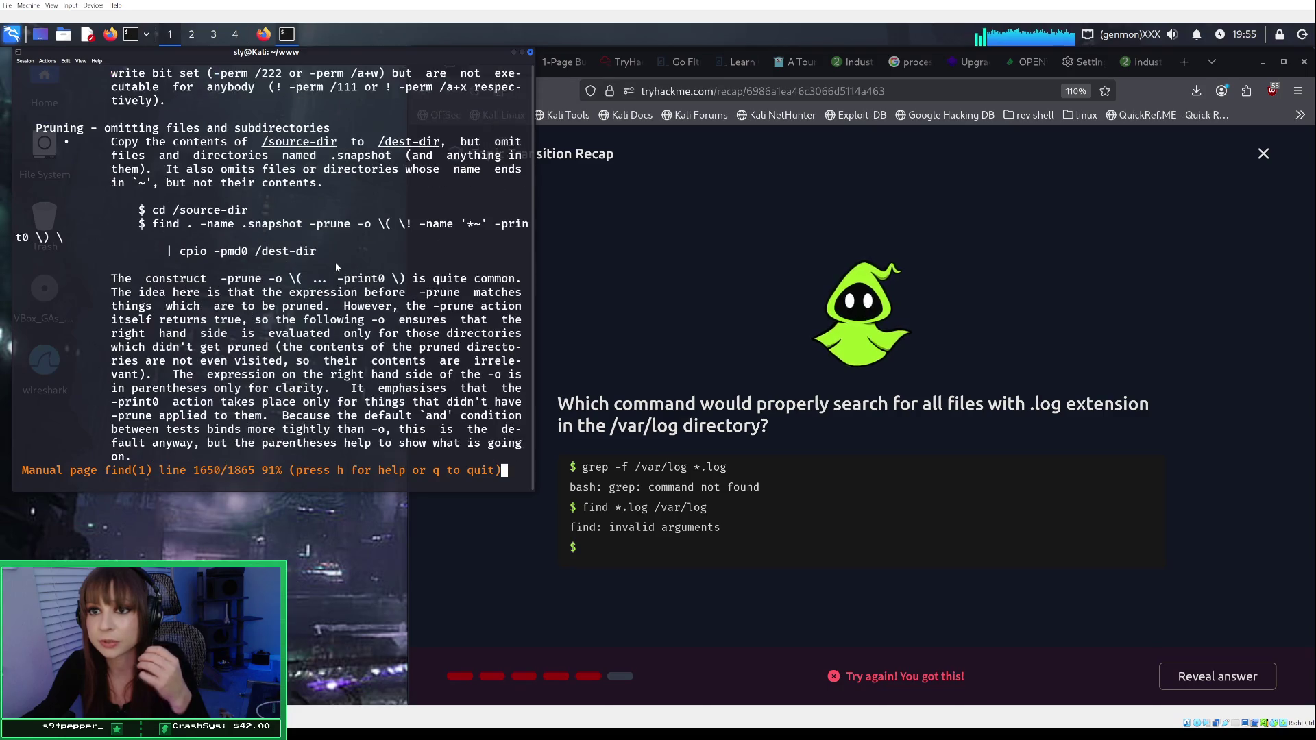
scroll(336, 266, up, 16)
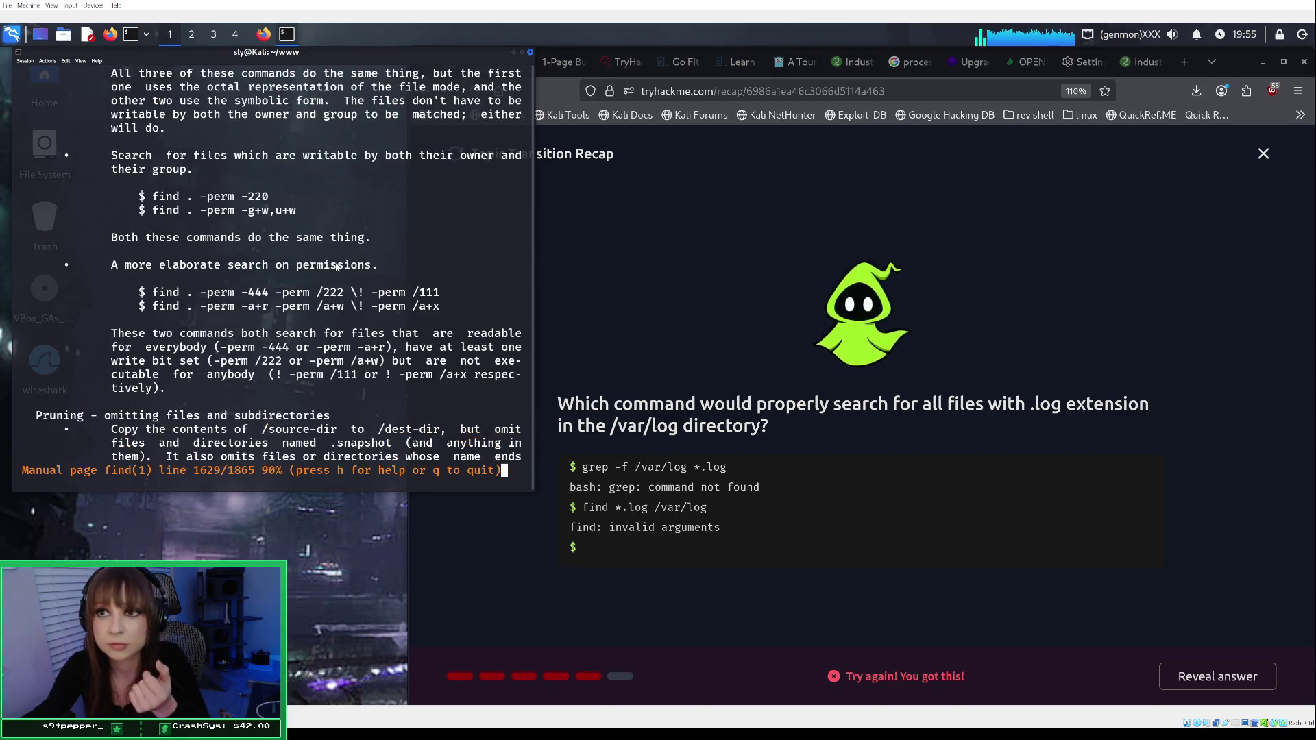
scroll(336, 266, up, 10)
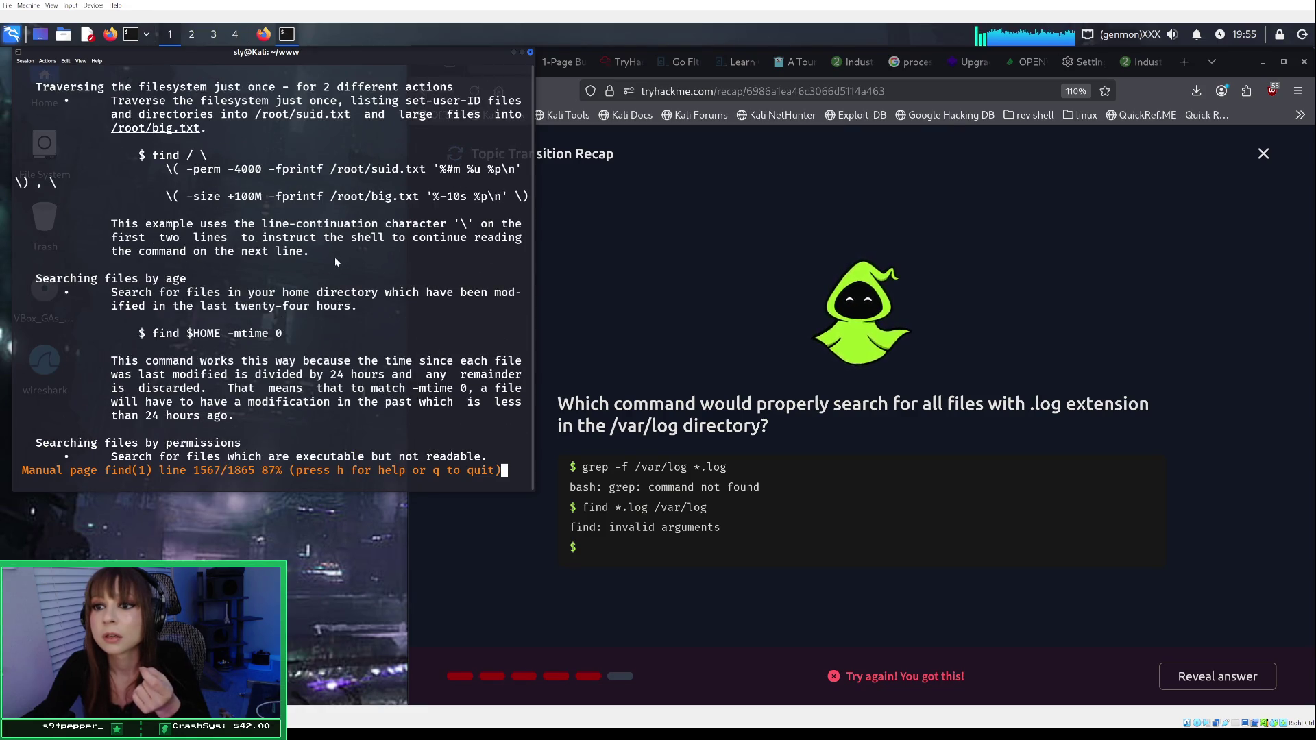
scroll(336, 262, up, 2)
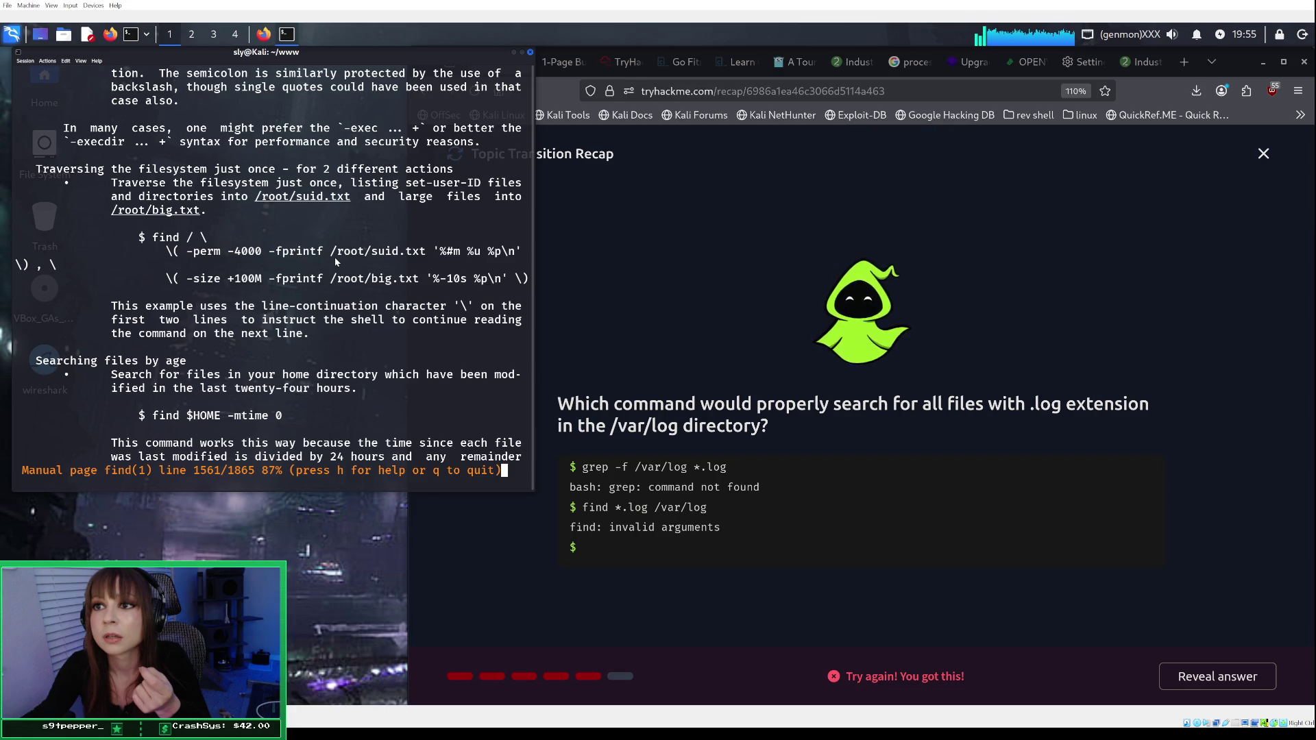
scroll(334, 257, up, 1)
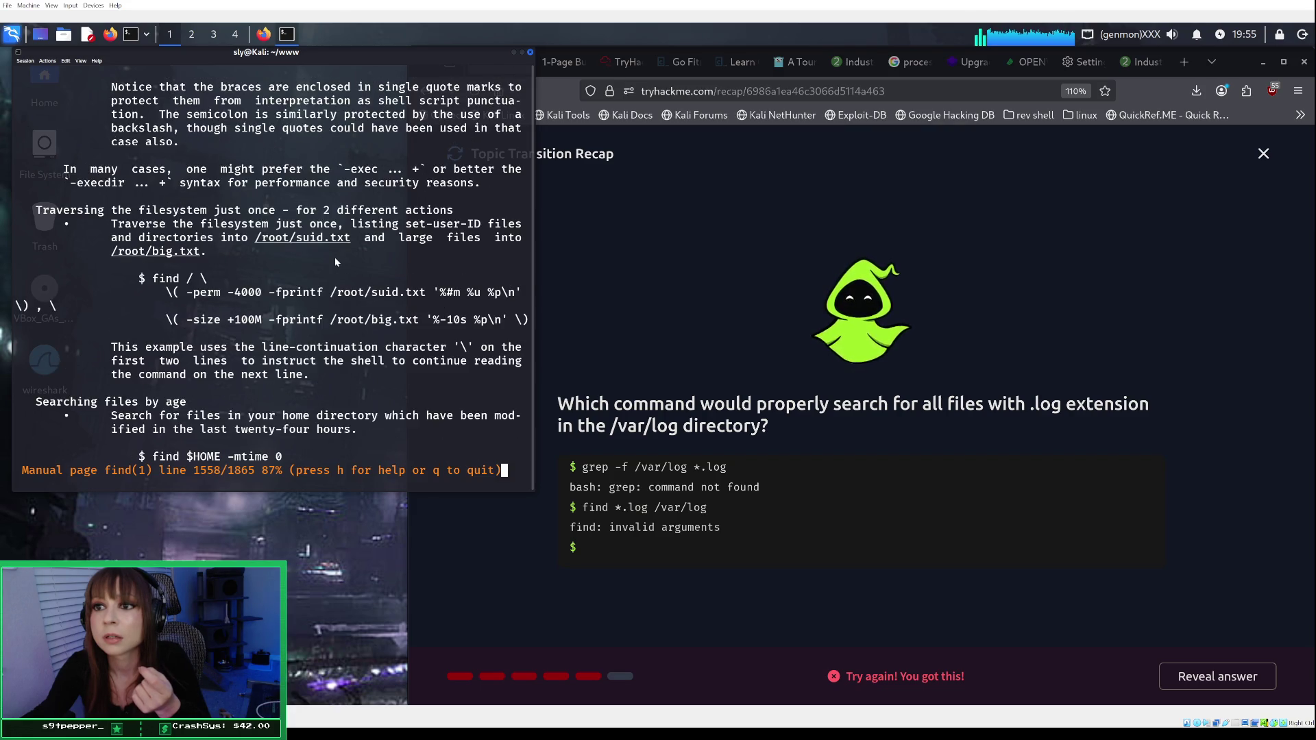
scroll(334, 257, up, 7)
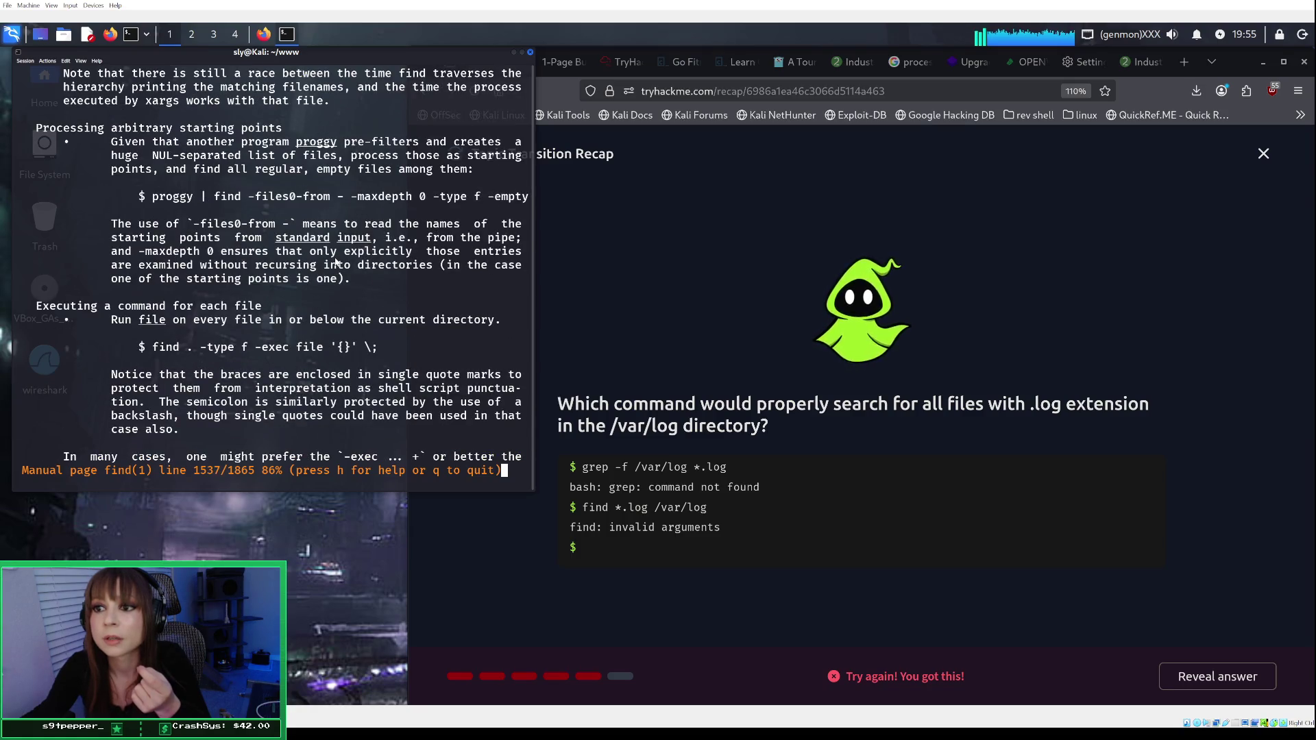
scroll(335, 263, up, 5)
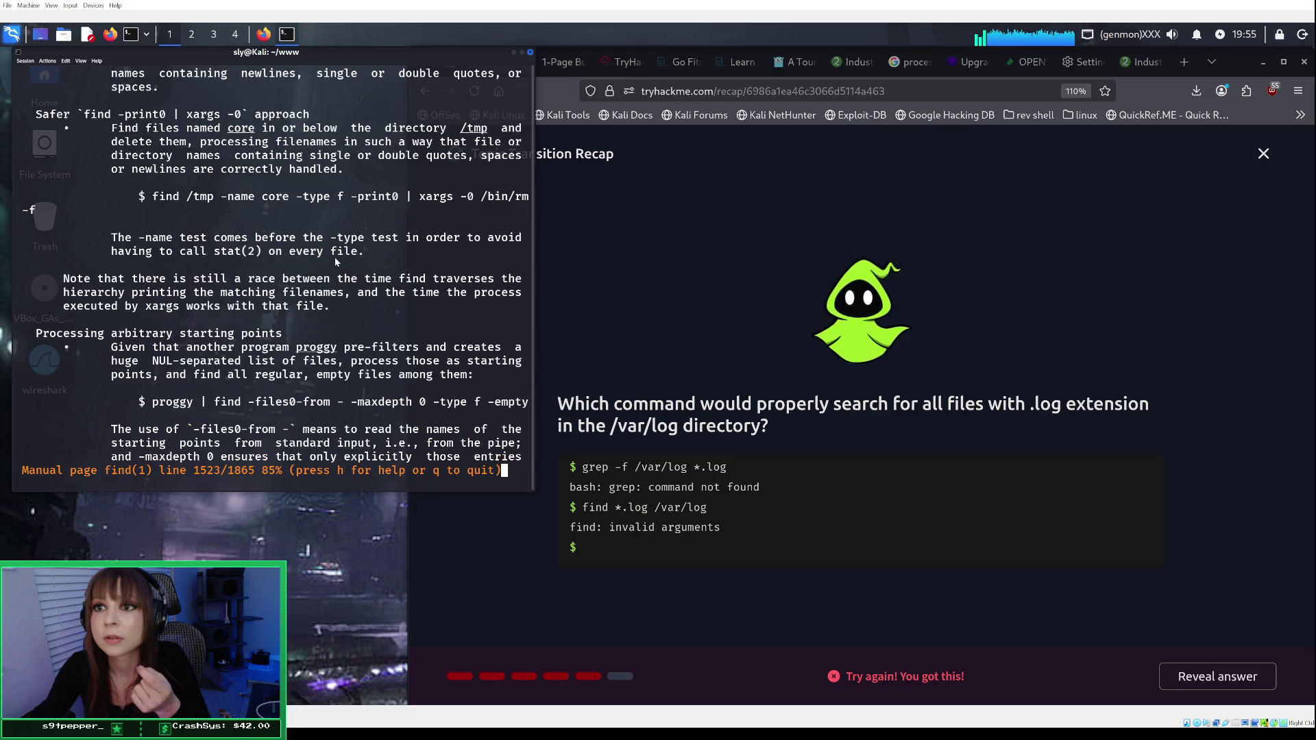
scroll(336, 262, up, 4)
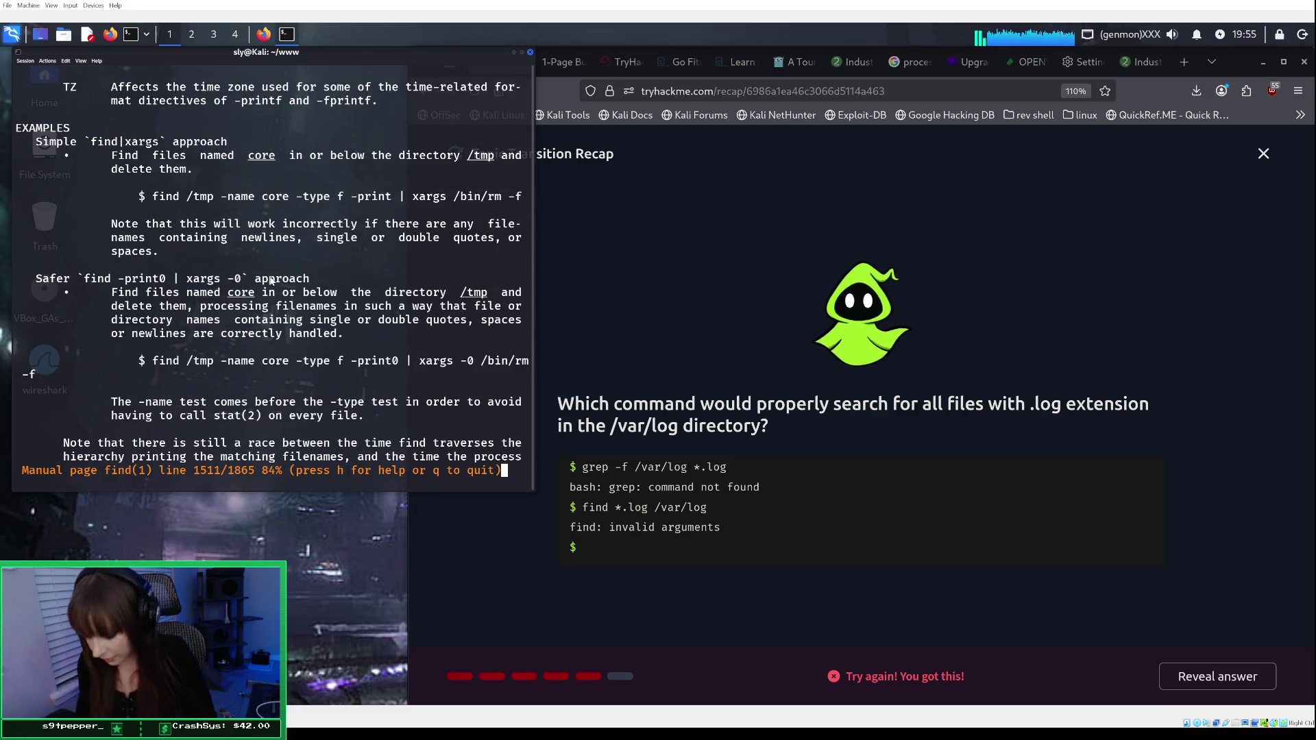
Step: Search the find manual for 'path' with /path and scroll up from the match
key(slash)
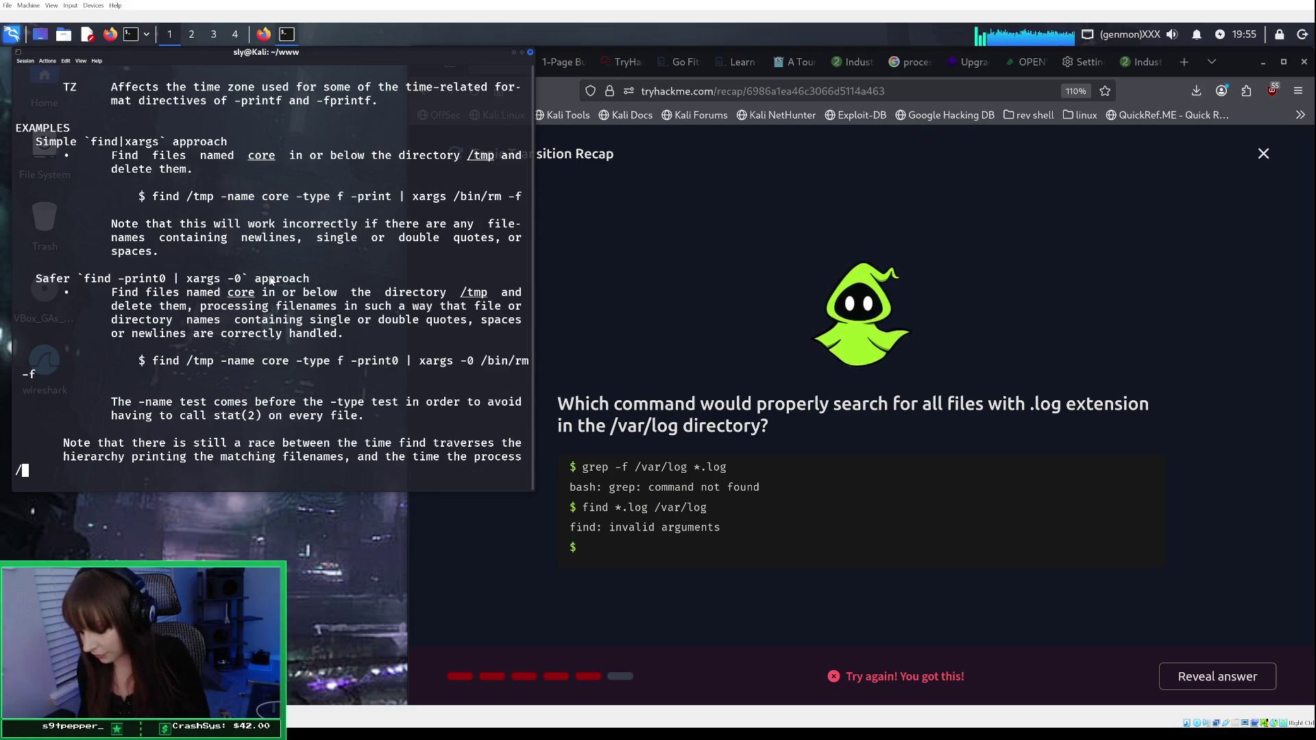
text(p)
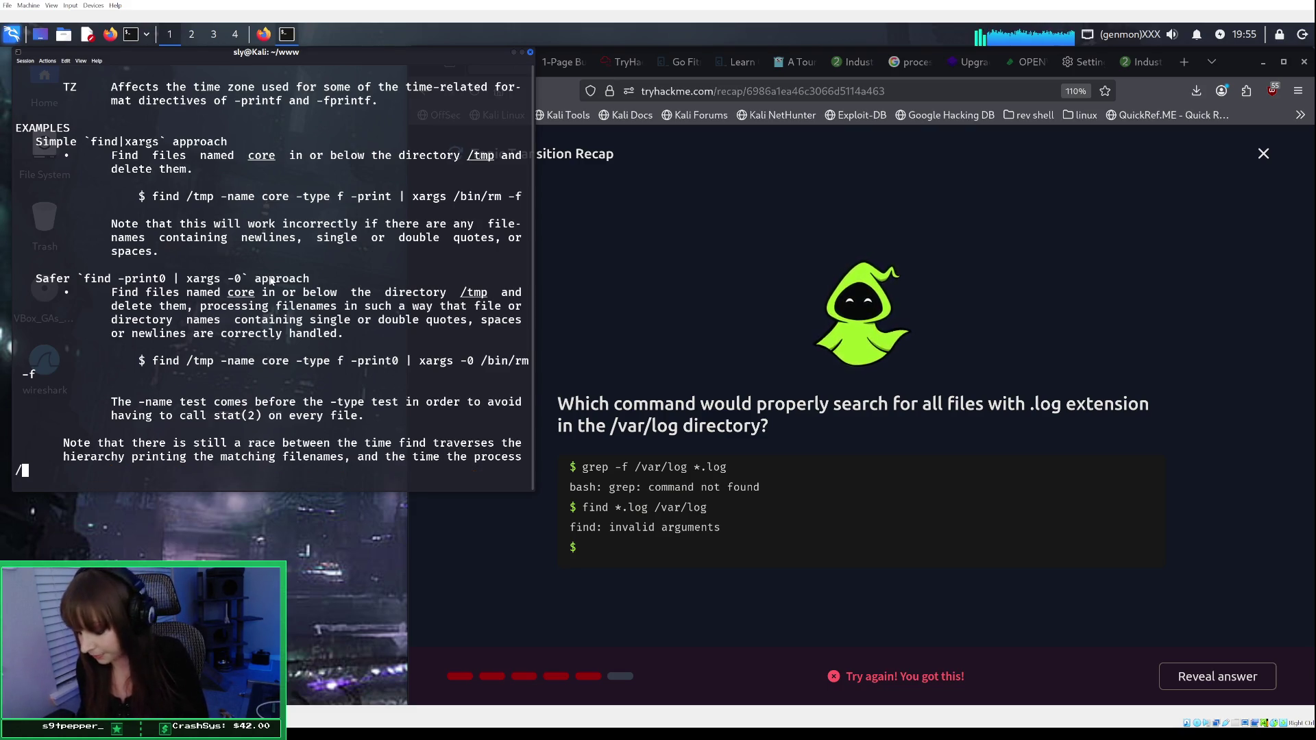
text(ath)
key(Return)
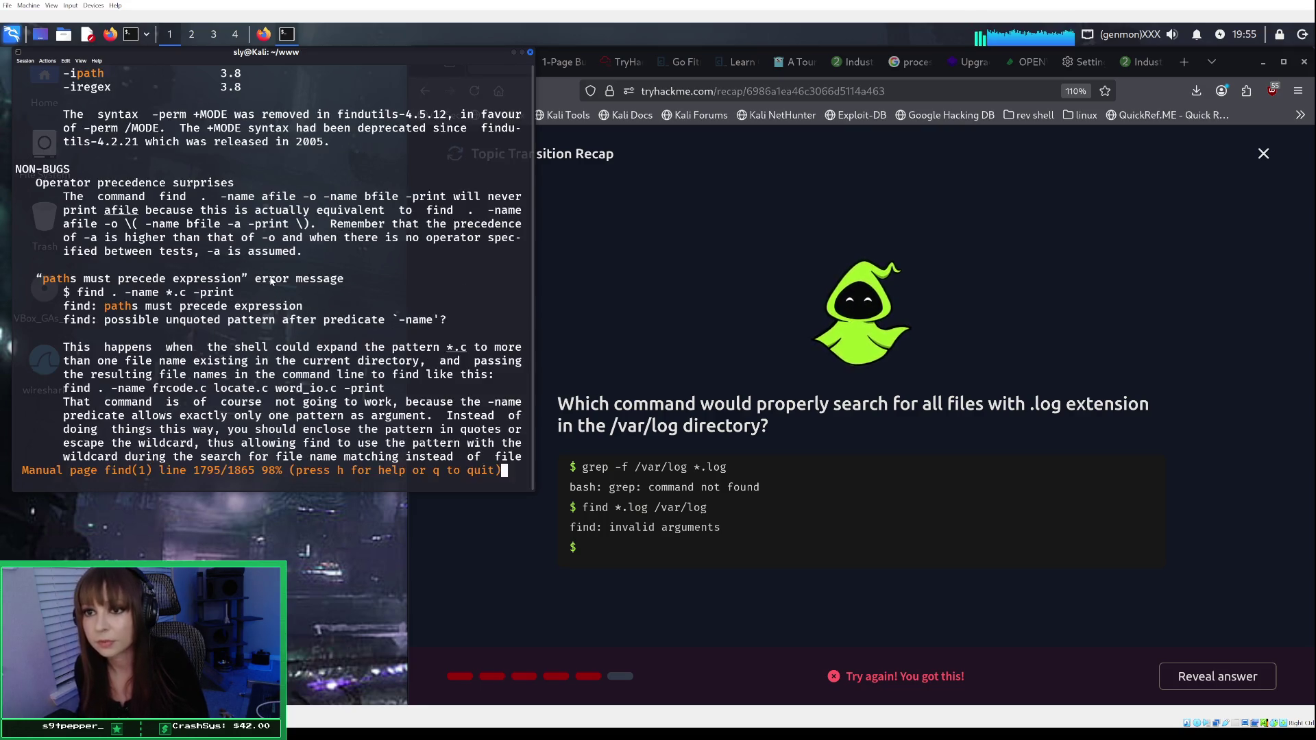
scroll(228, 188, up, 15)
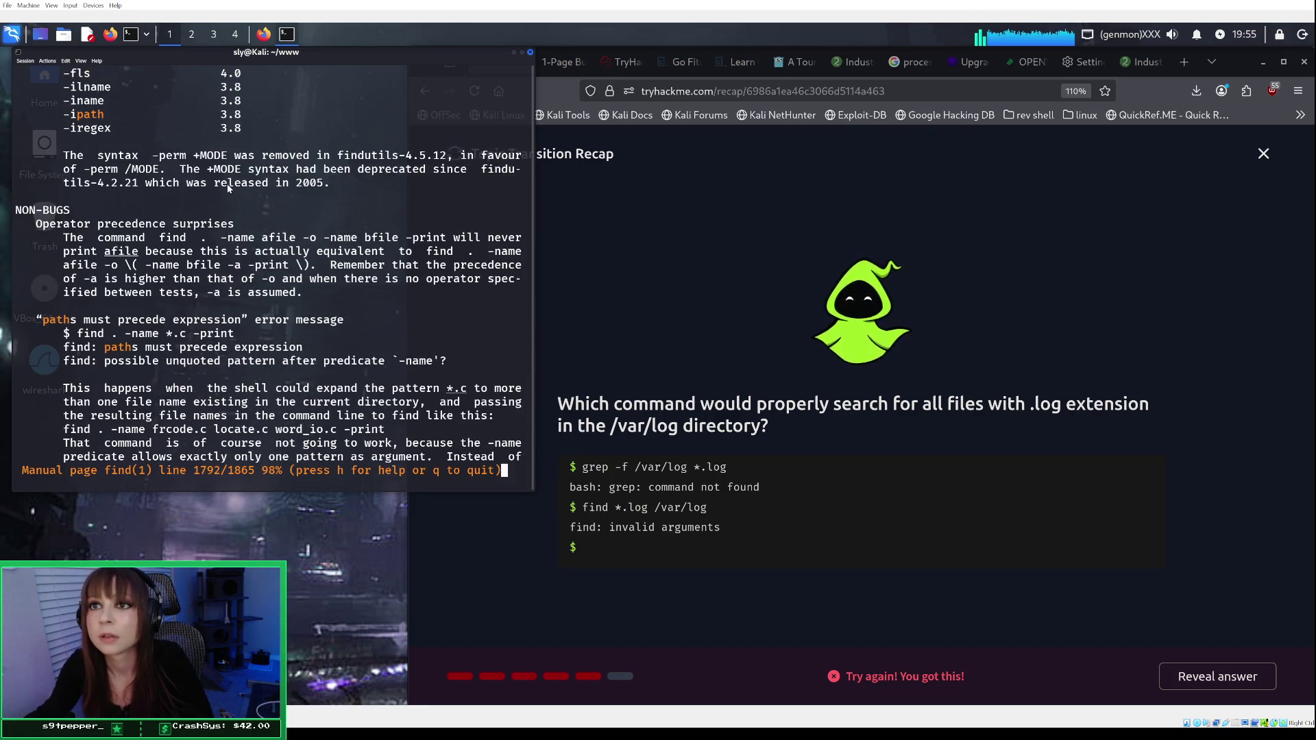
scroll(228, 189, up, 5)
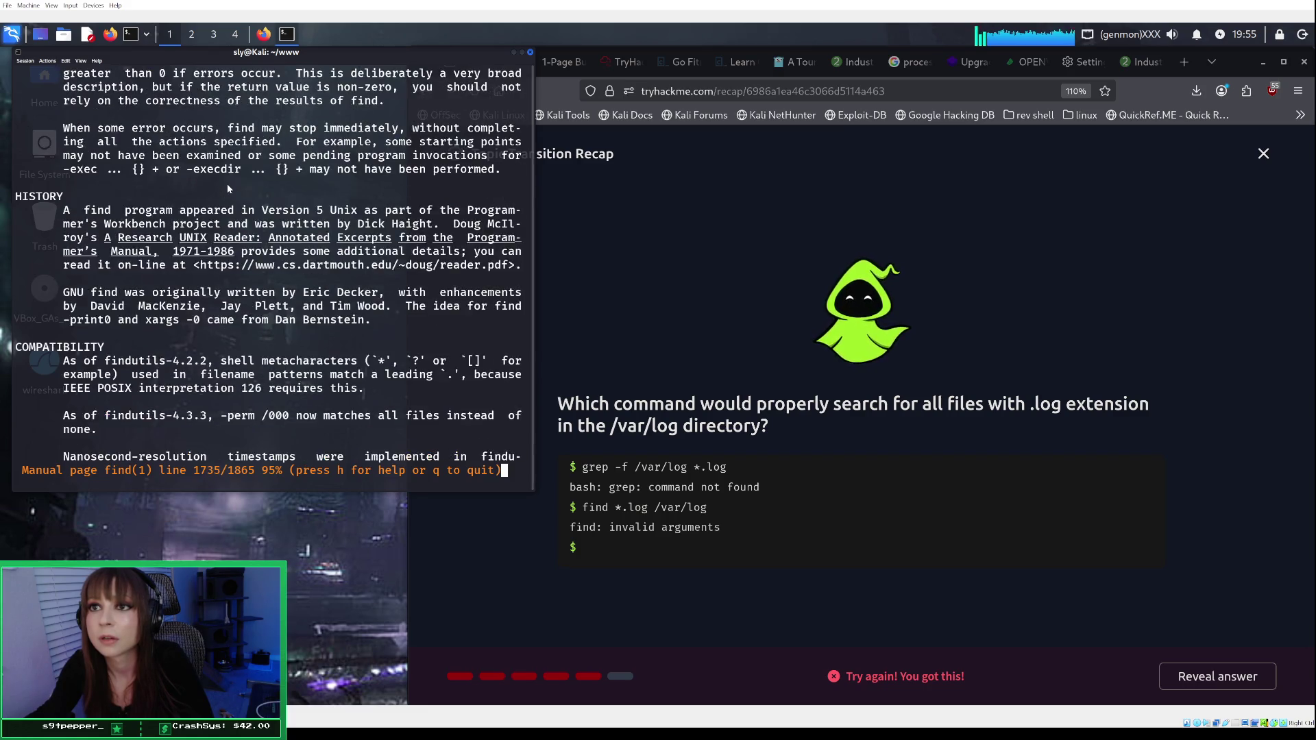
scroll(289, 286, up, 18)
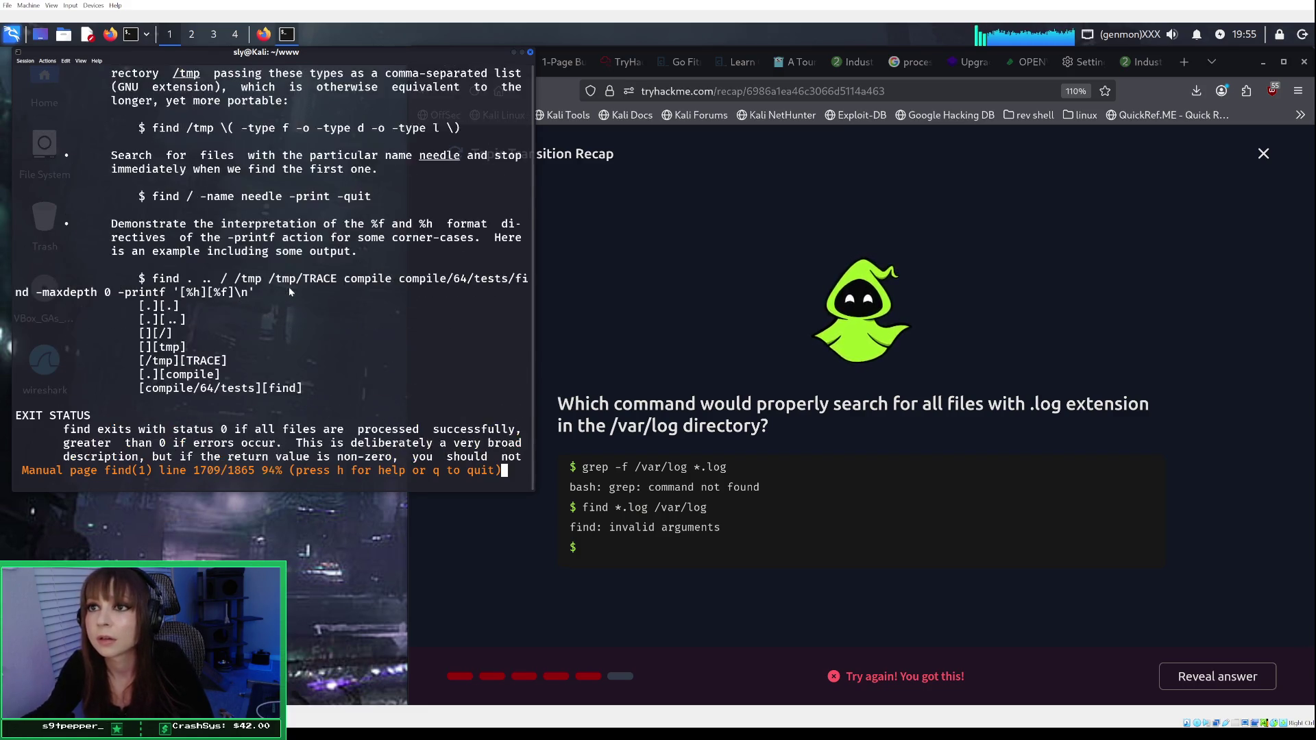
scroll(290, 292, up, 20)
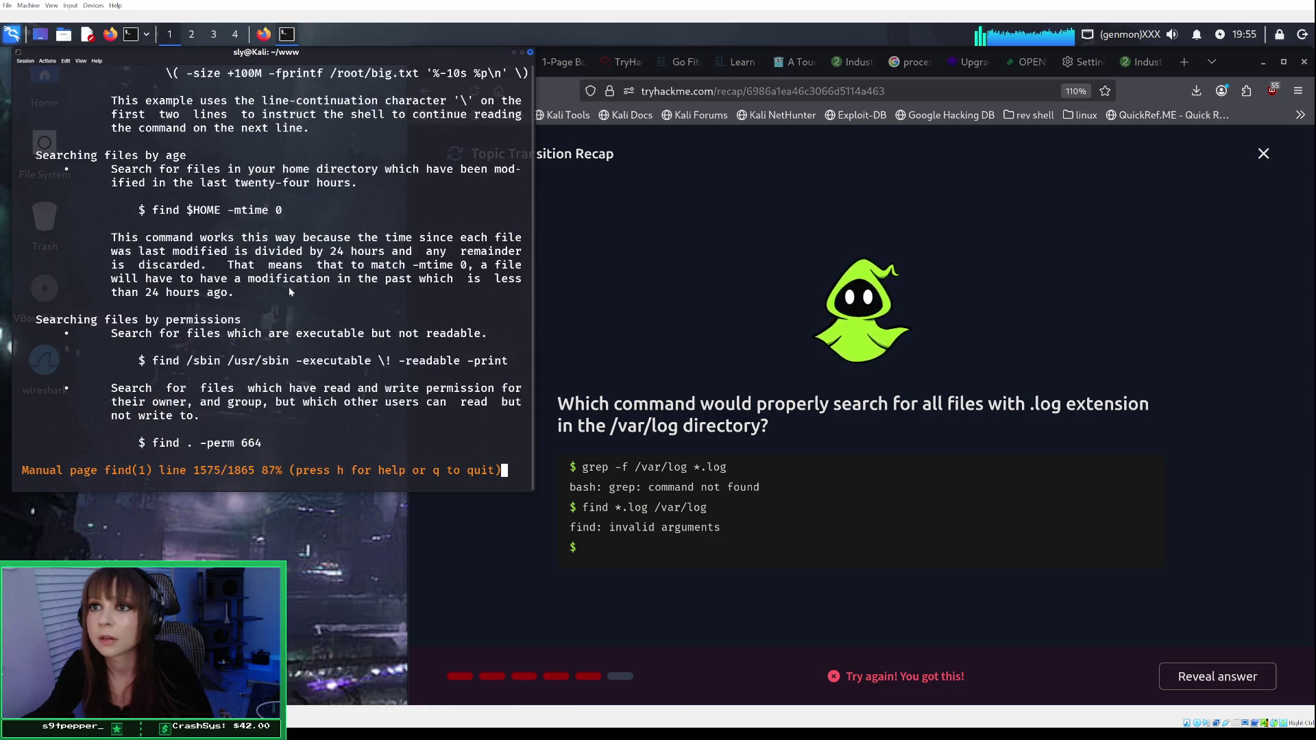
scroll(290, 292, up, 8)
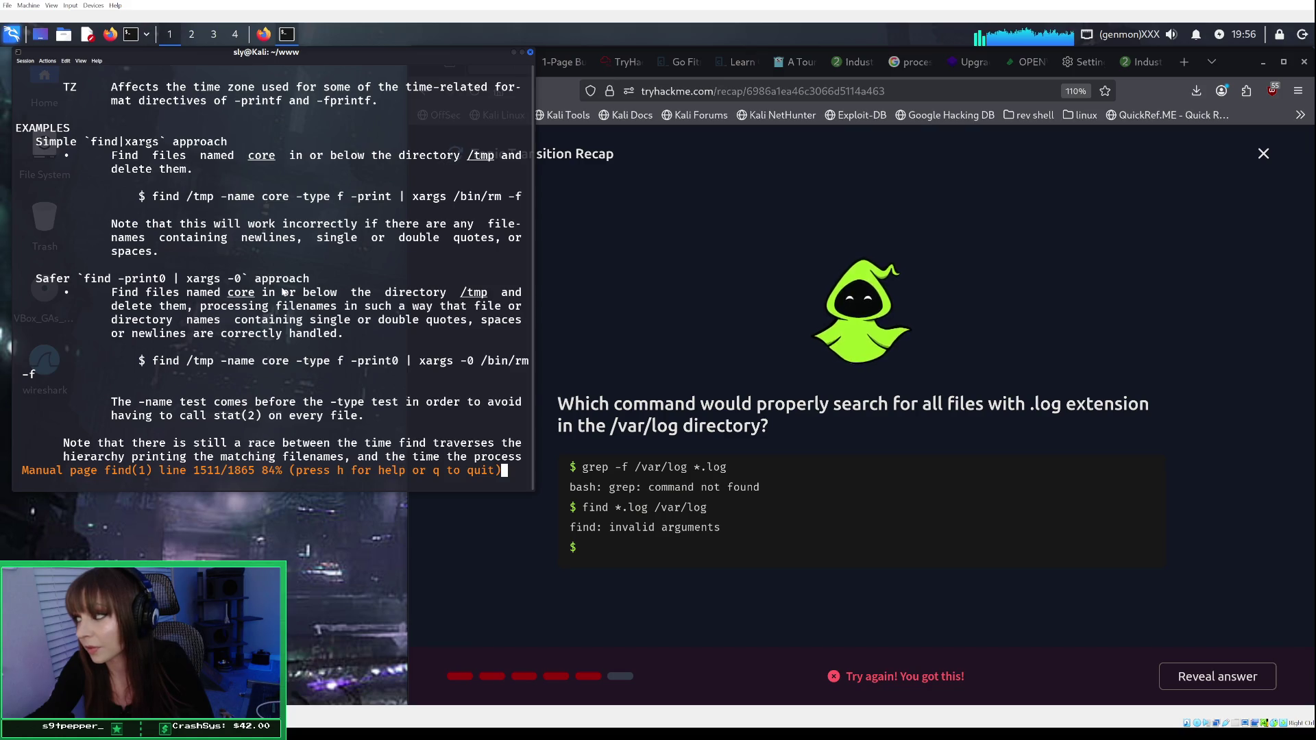
Step: Read back to the -fprint and -ls entries near line 905, then open a new Firefox tab
scroll(284, 291, down, 4)
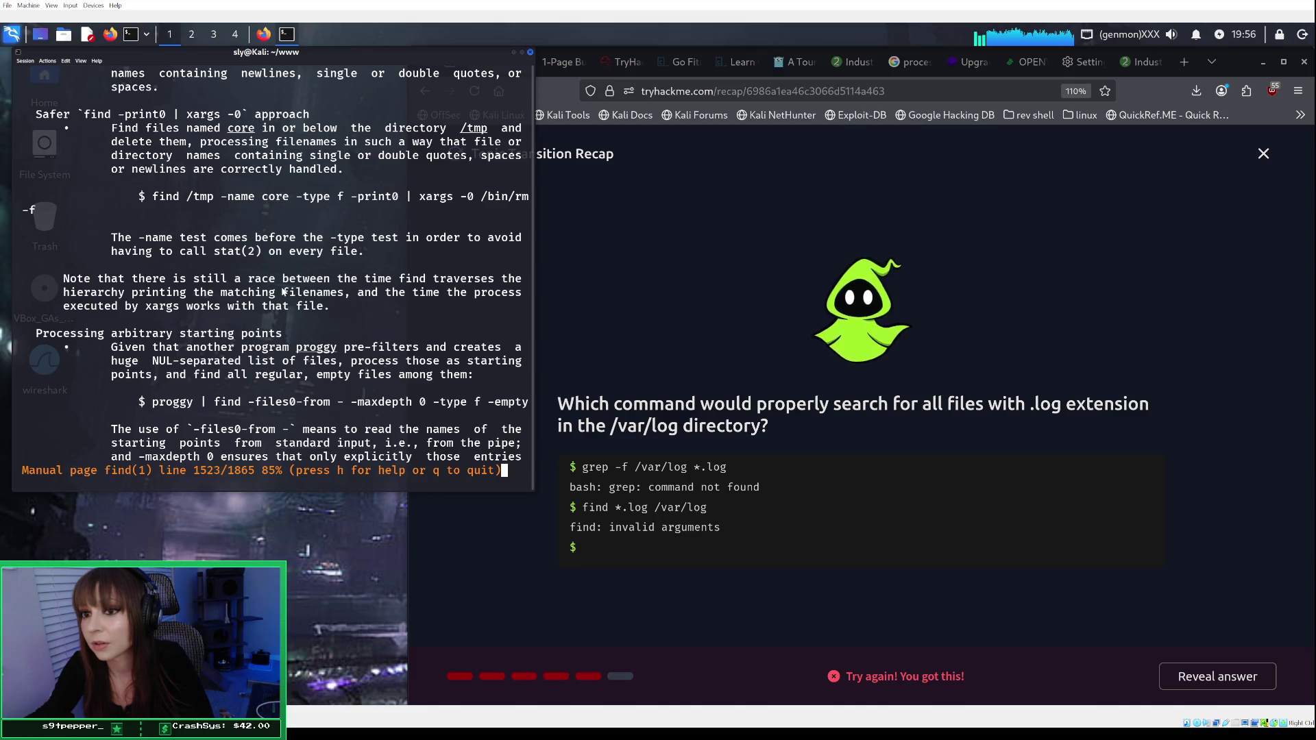
scroll(283, 291, up, 18)
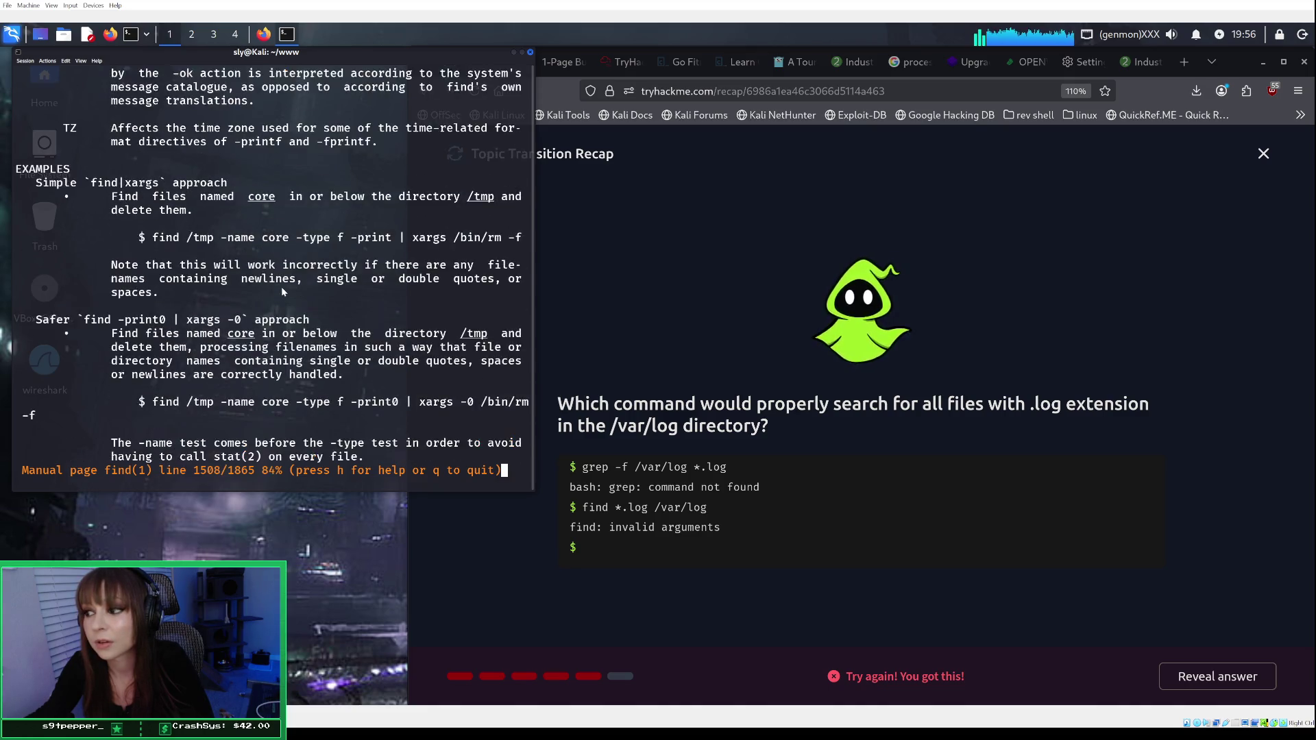
scroll(281, 292, up, 20)
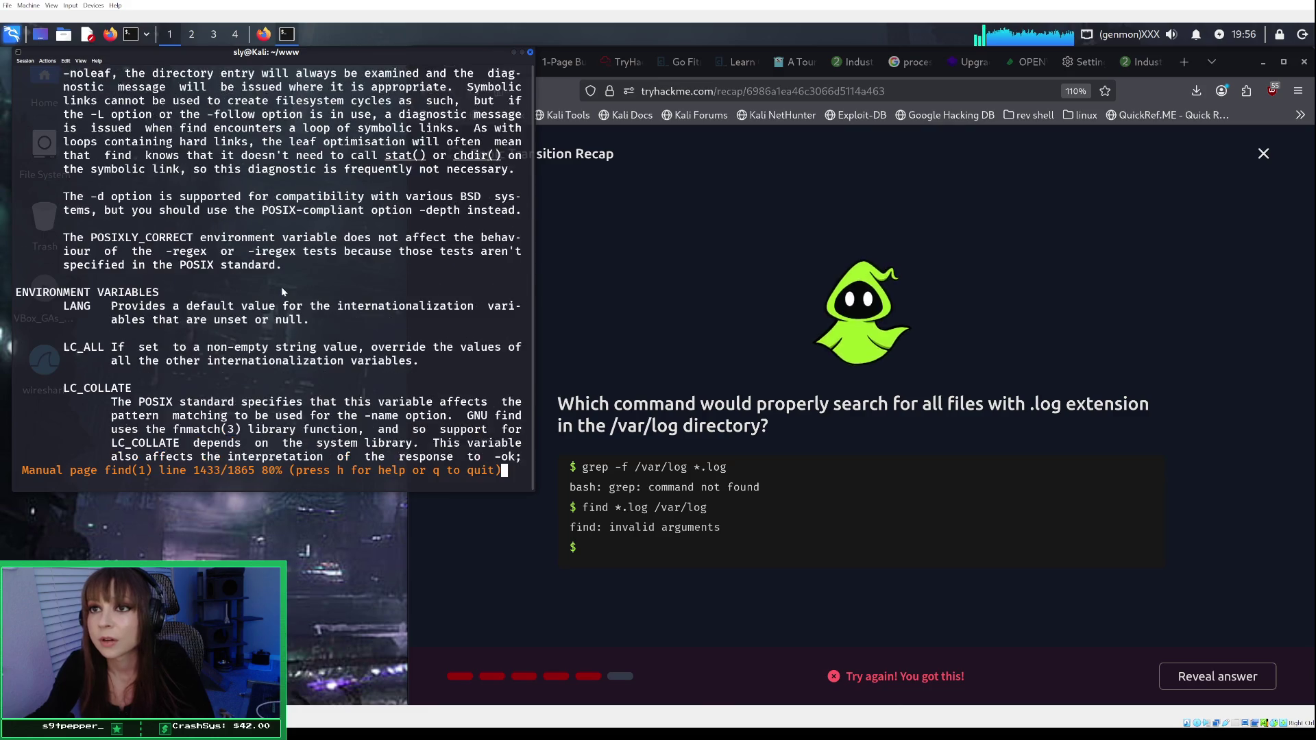
scroll(281, 292, up, 20)
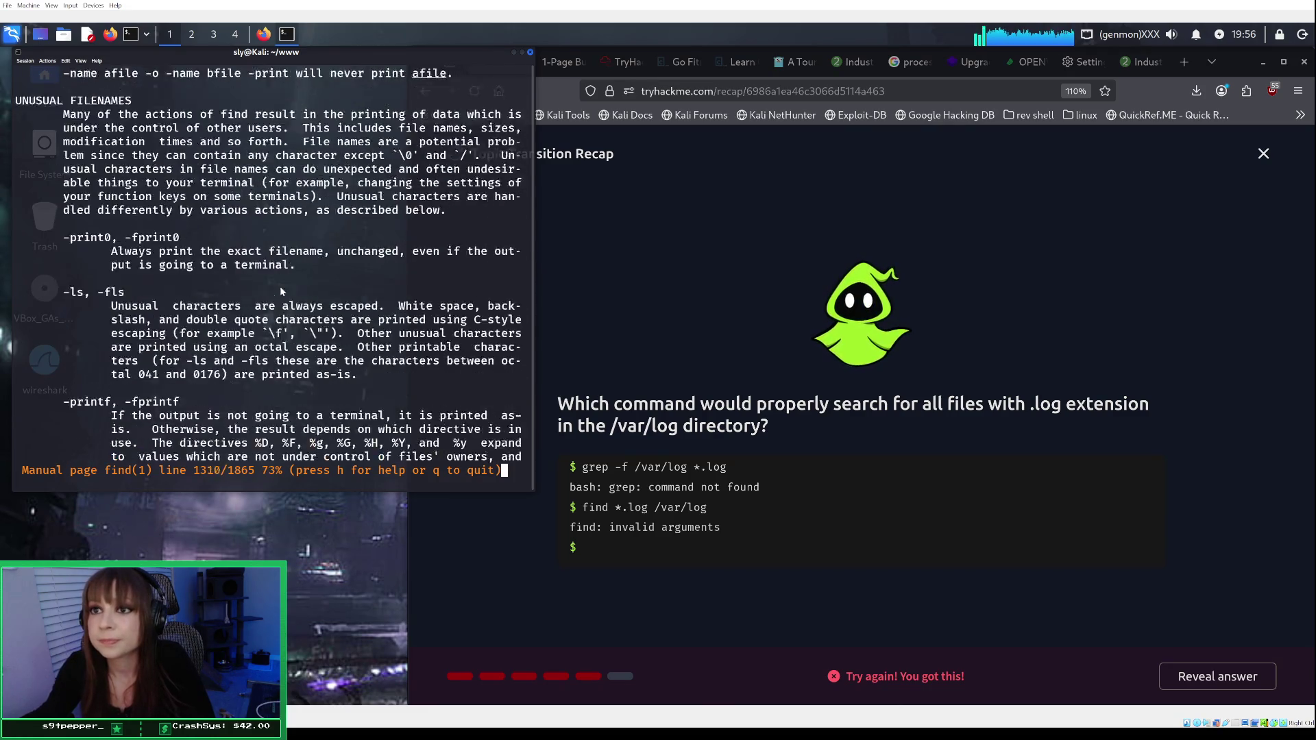
scroll(281, 292, down, 4)
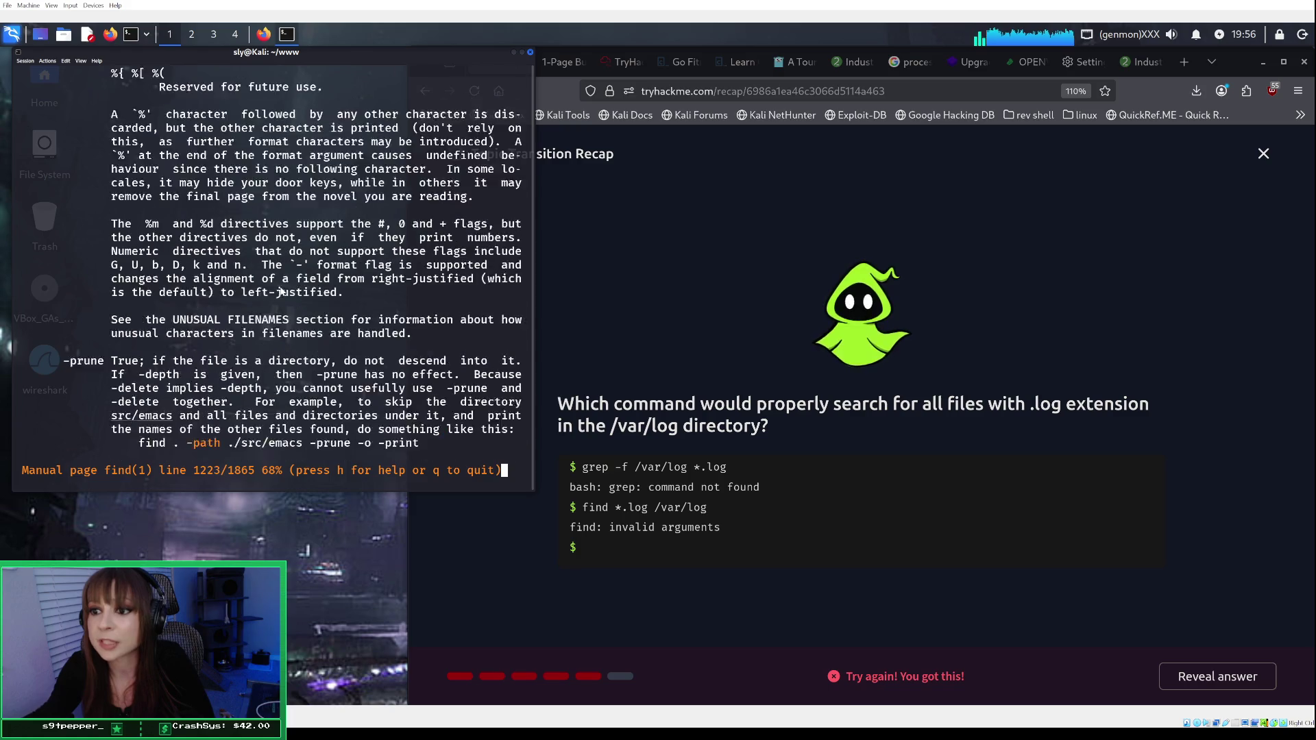
scroll(286, 292, up, 7)
scroll(287, 292, up, 20)
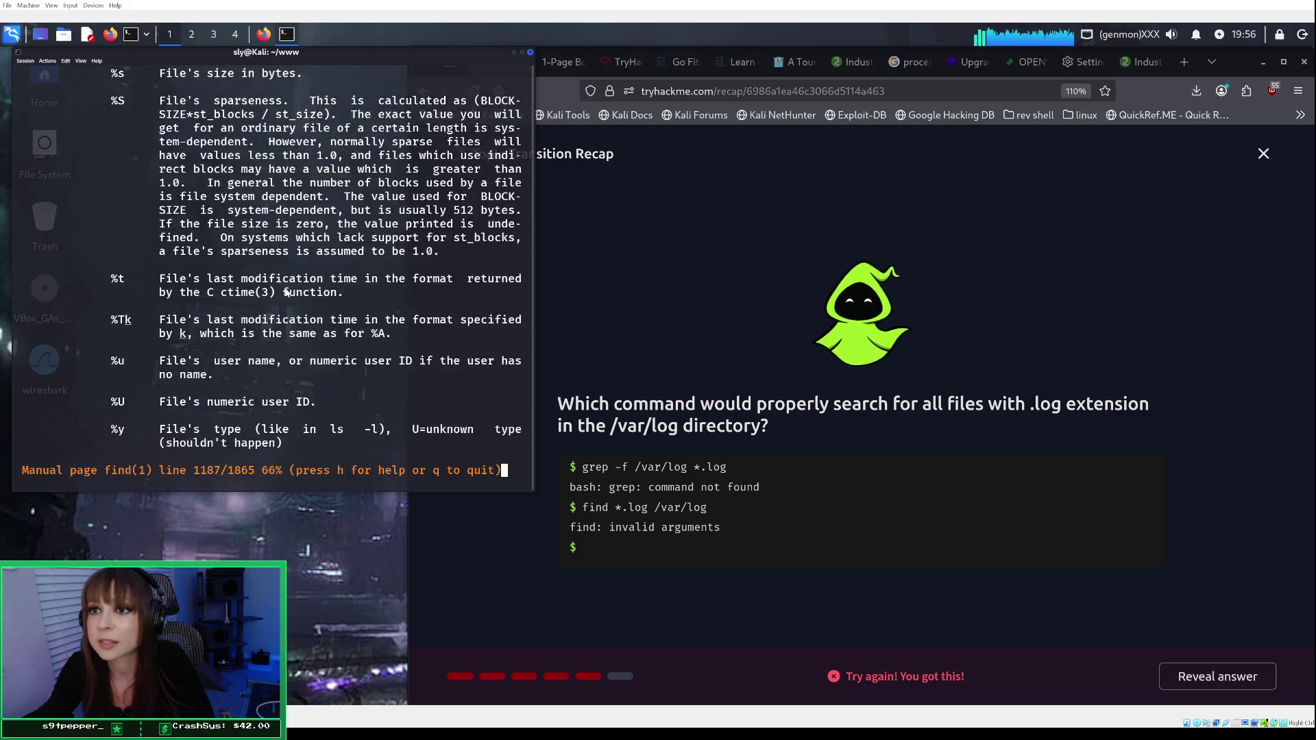
scroll(286, 294, up, 20)
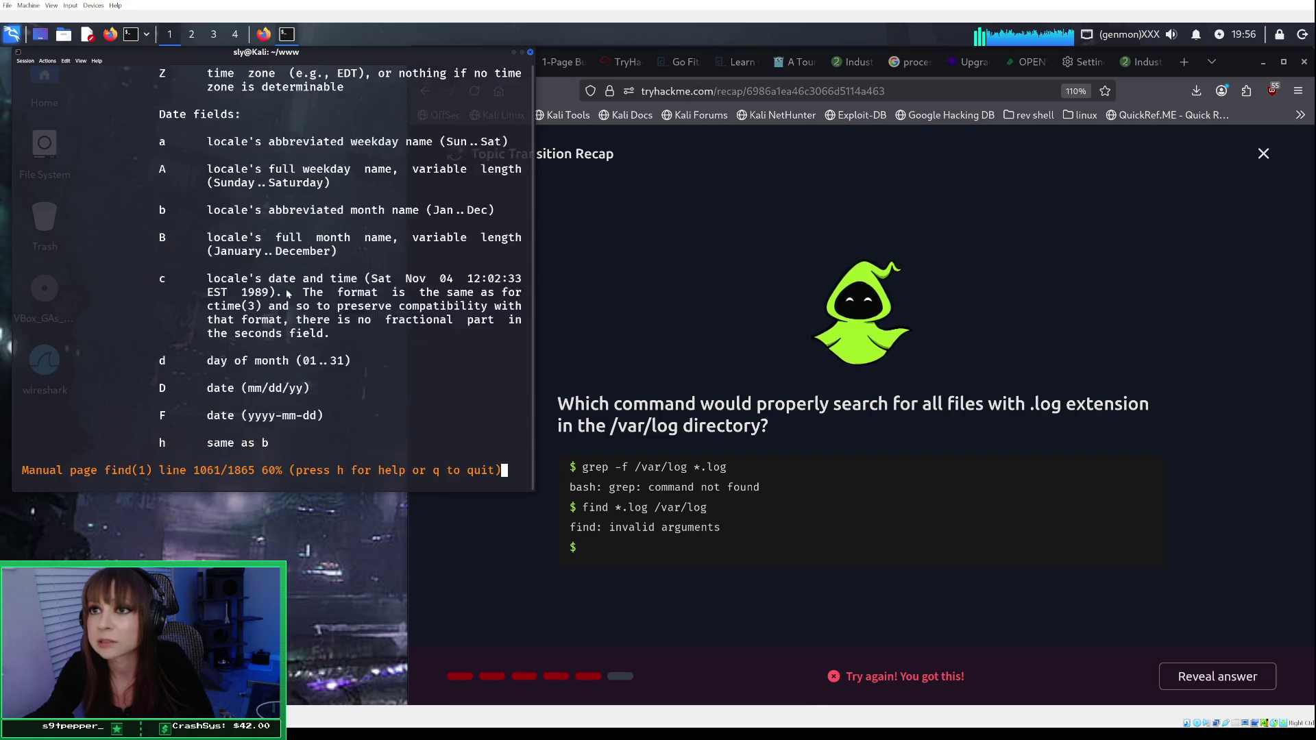
scroll(286, 291, up, 15)
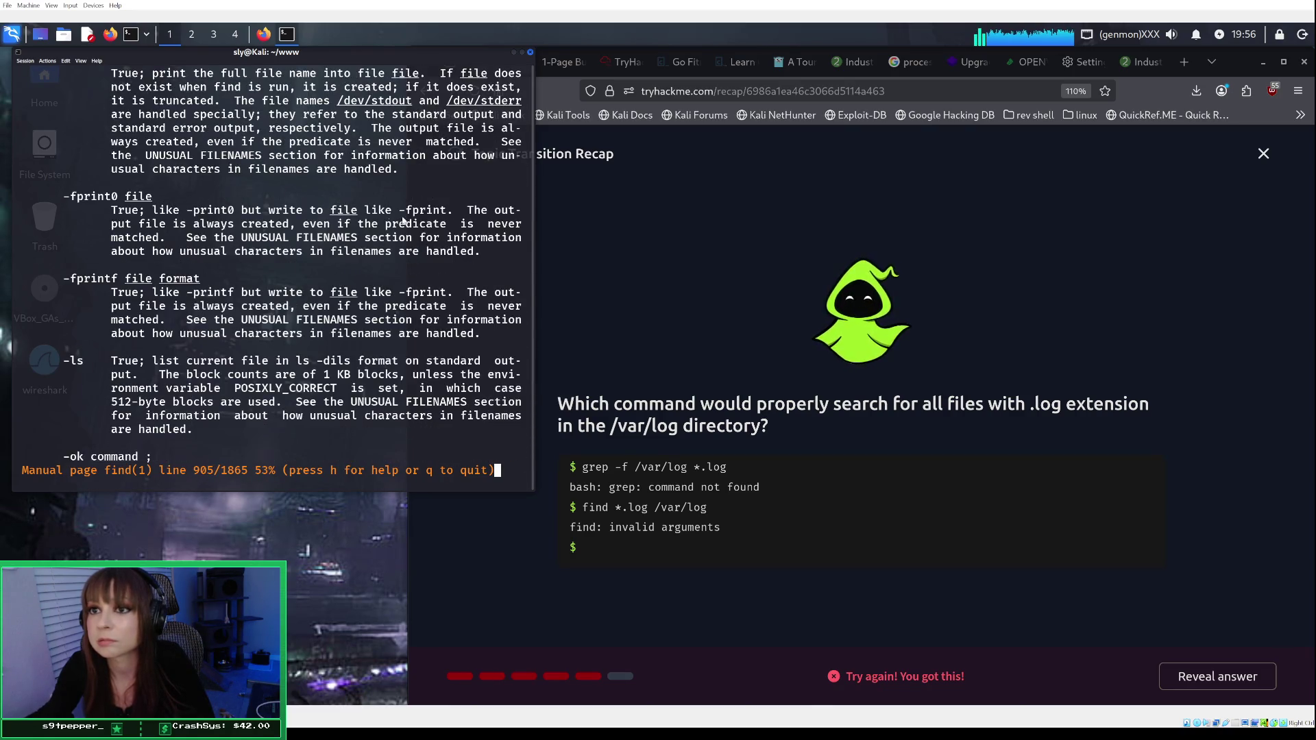
click(1193, 64)
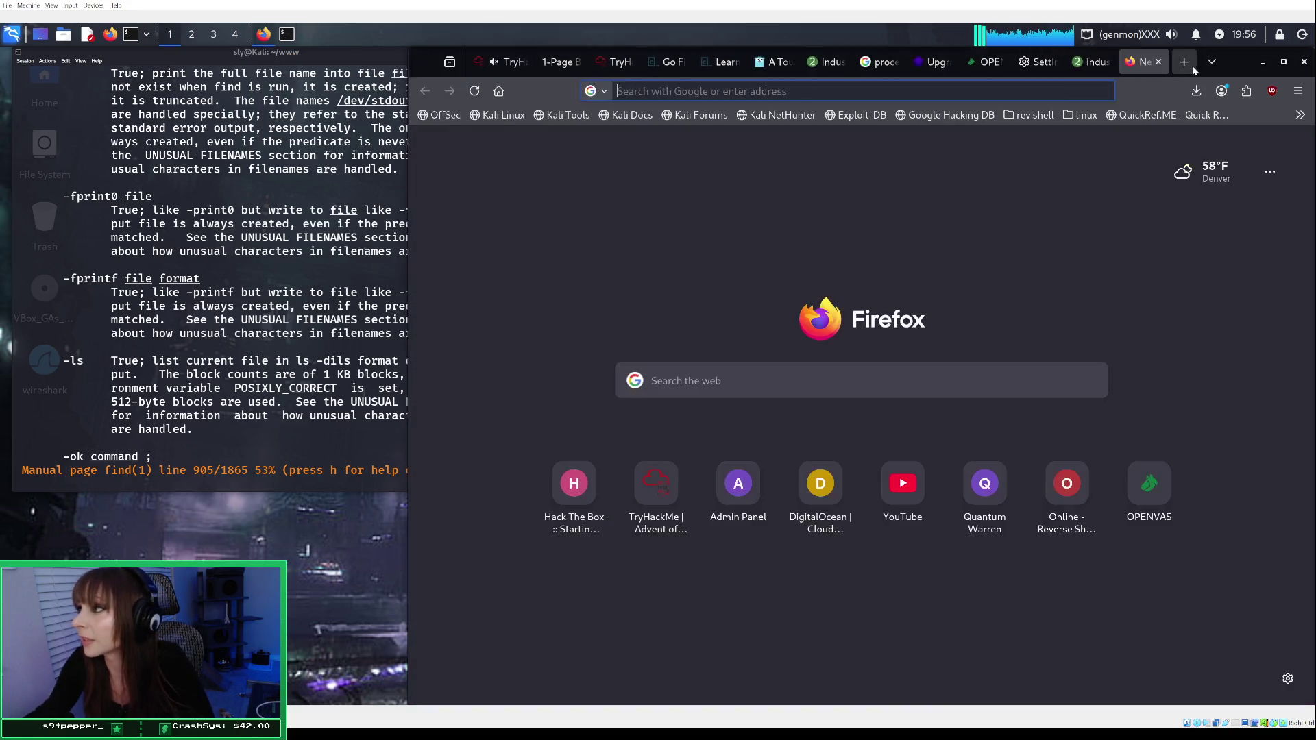
Step: Search Google for 'syntax for using the find command to find a file', then return to the quiz
click(840, 87)
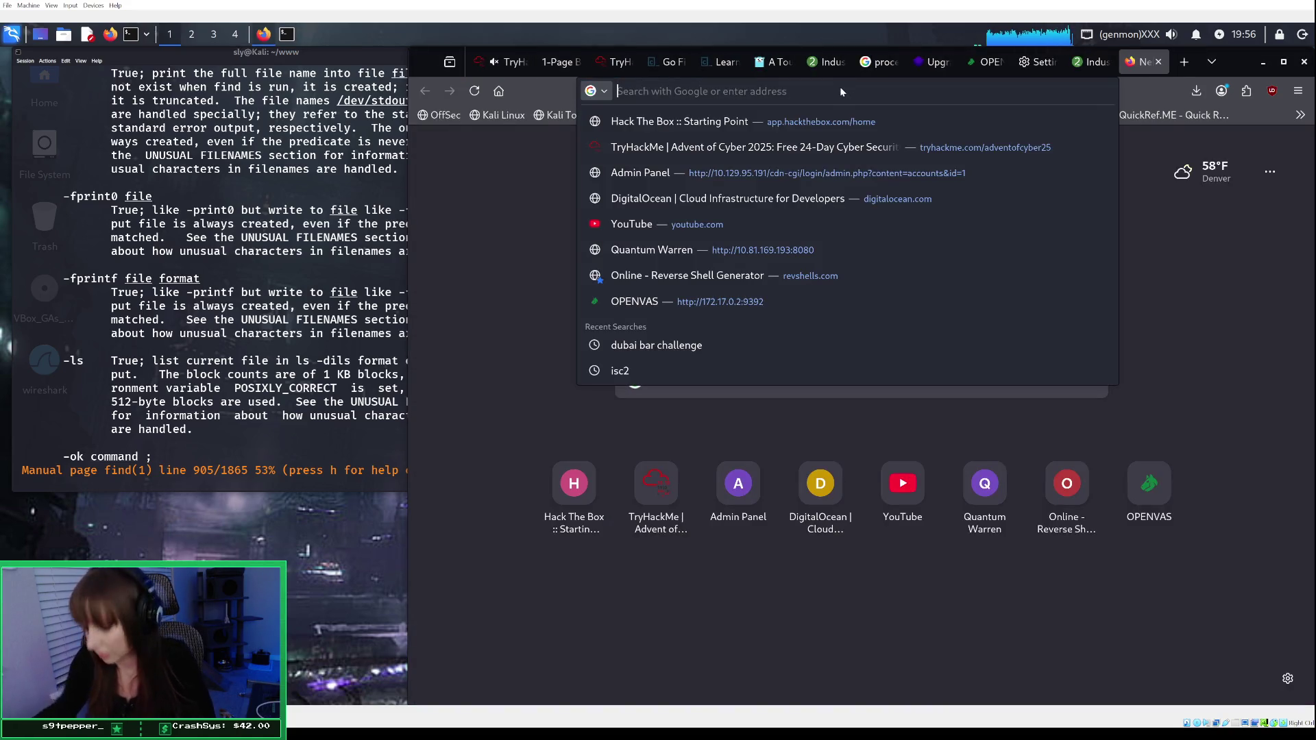
text(usi)
key(BackSpace)
key(BackSpace)
key(BackSpace)
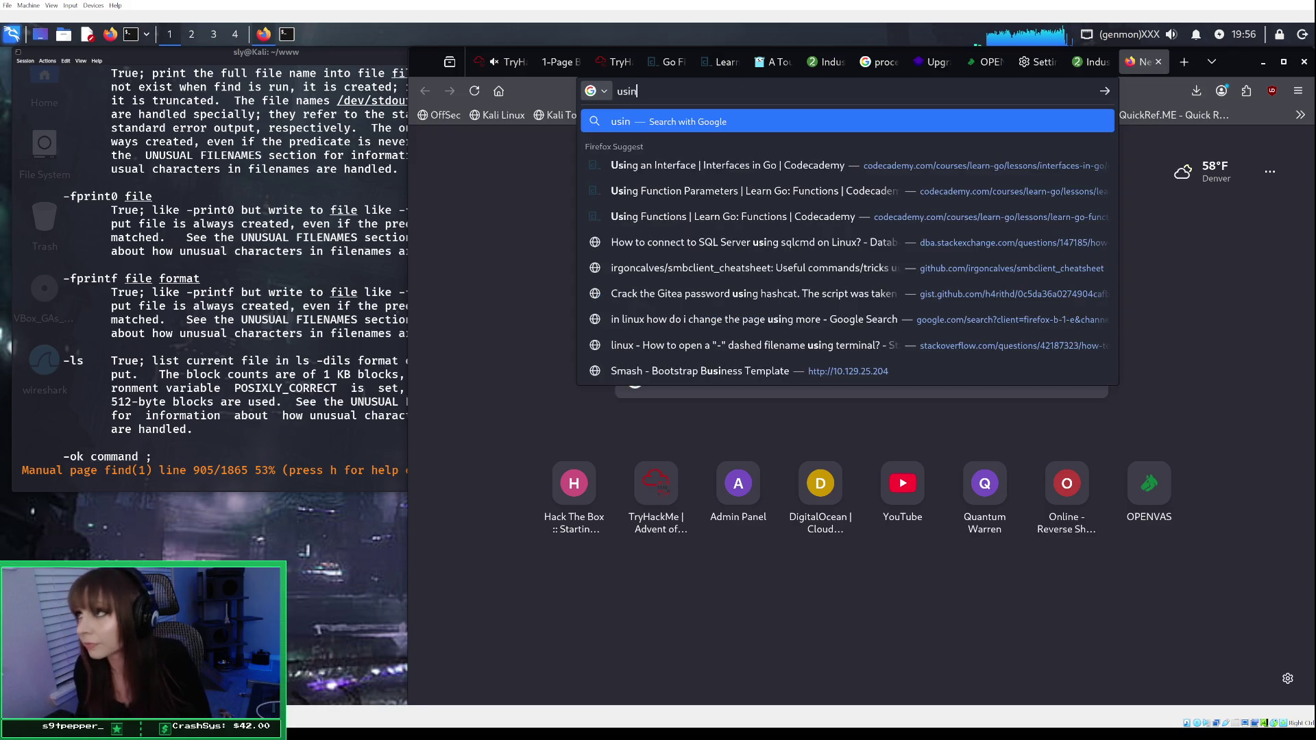
text(s)
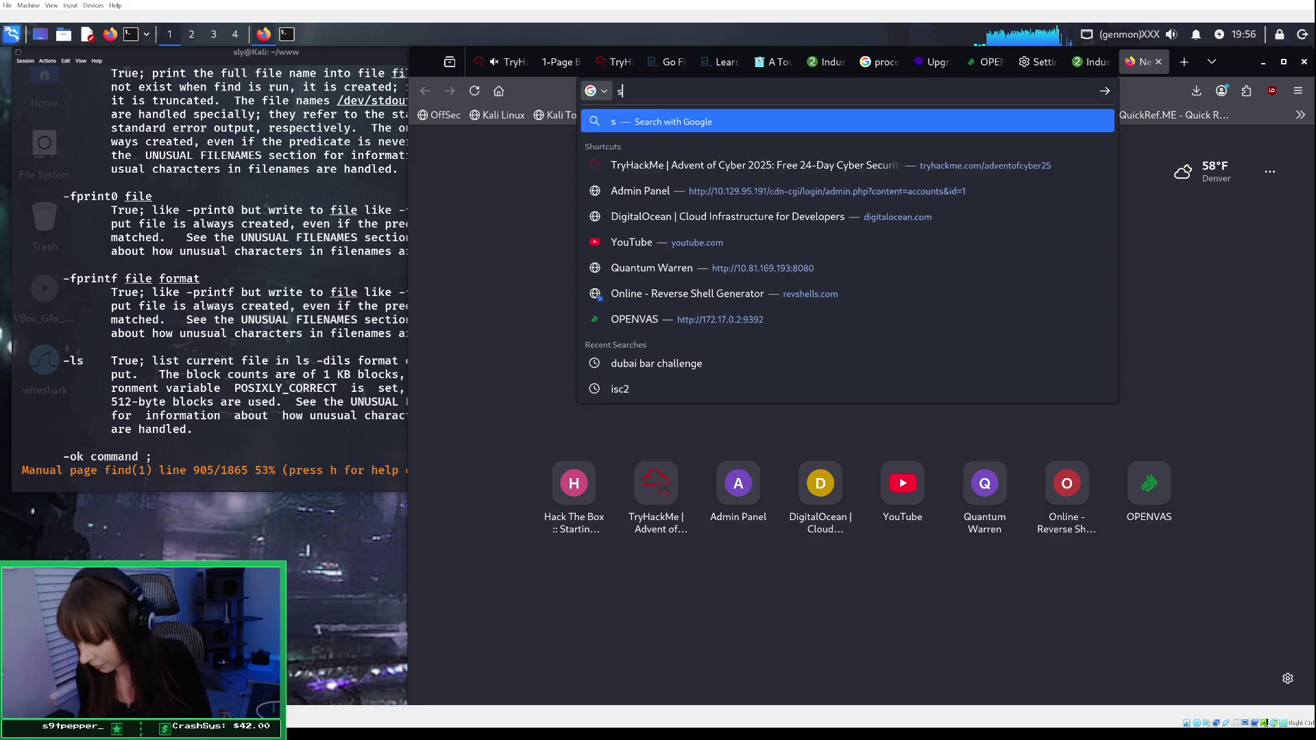
text(yntax for )
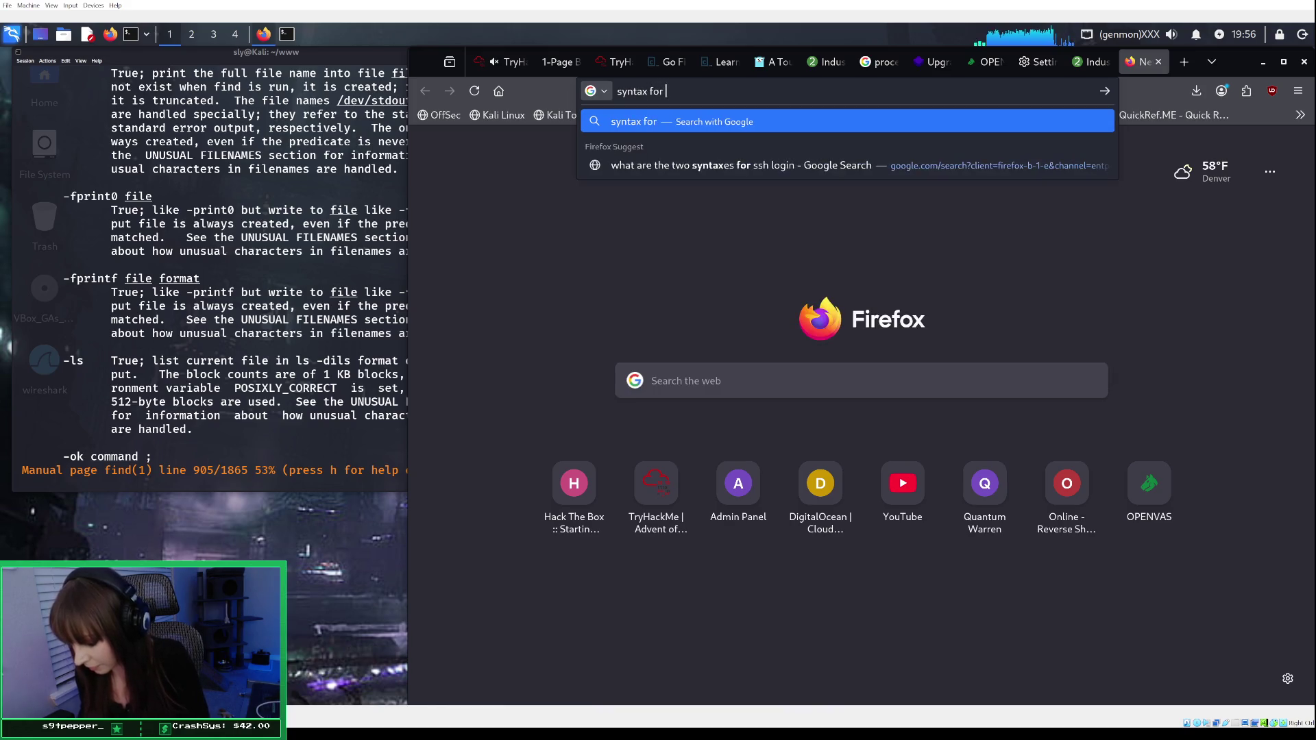
text(using the fi)
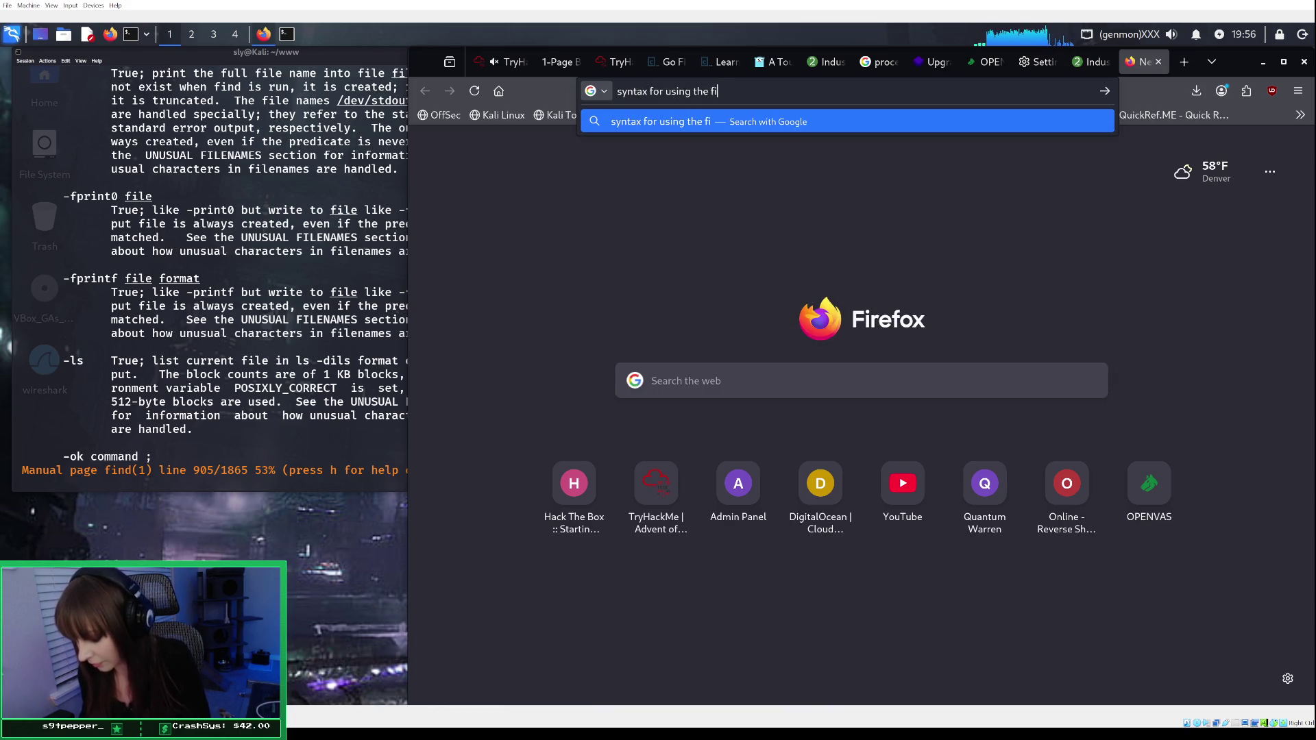
text(nd command to)
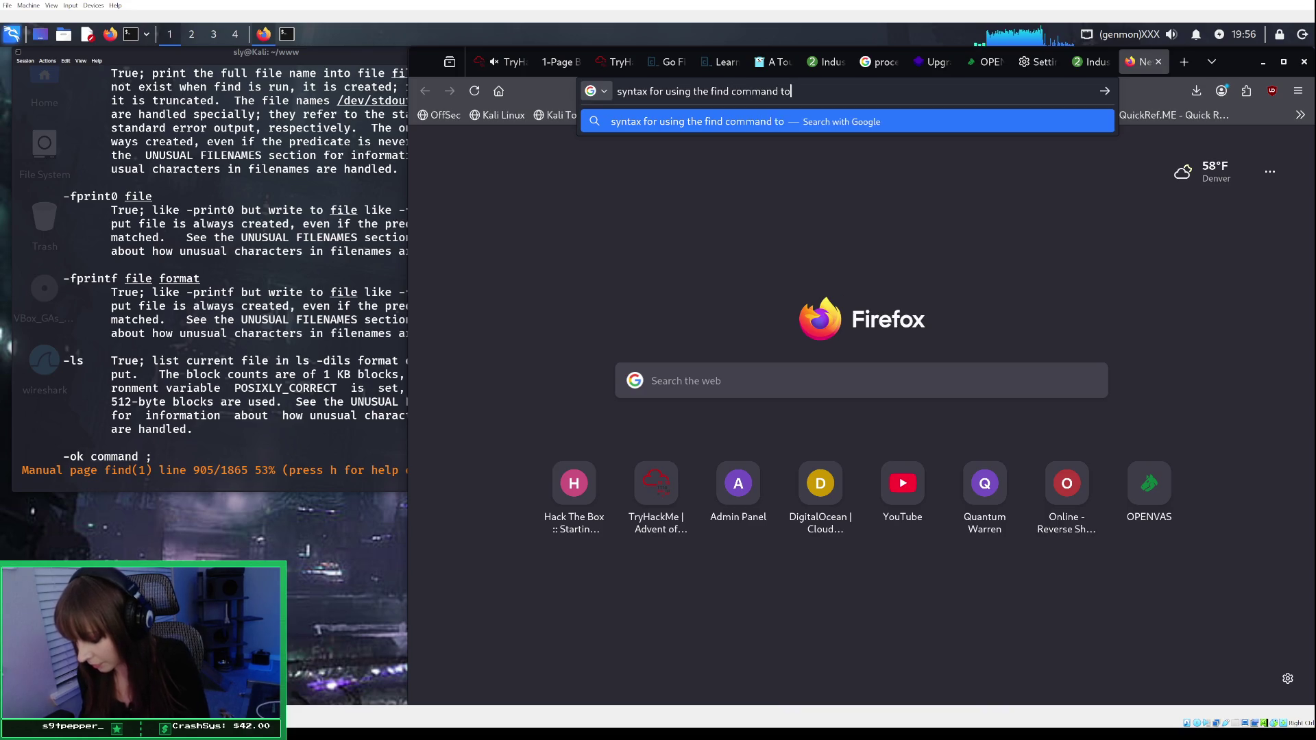
text( find a file)
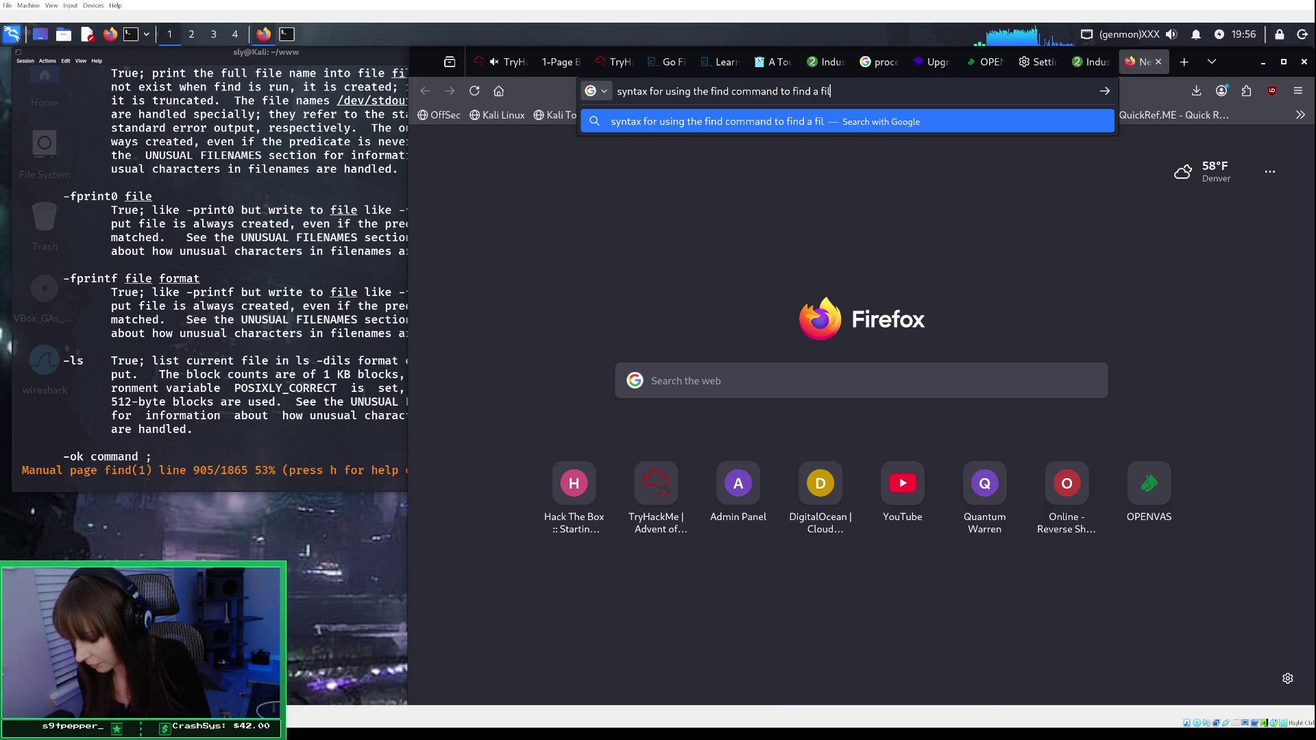
key(Return)
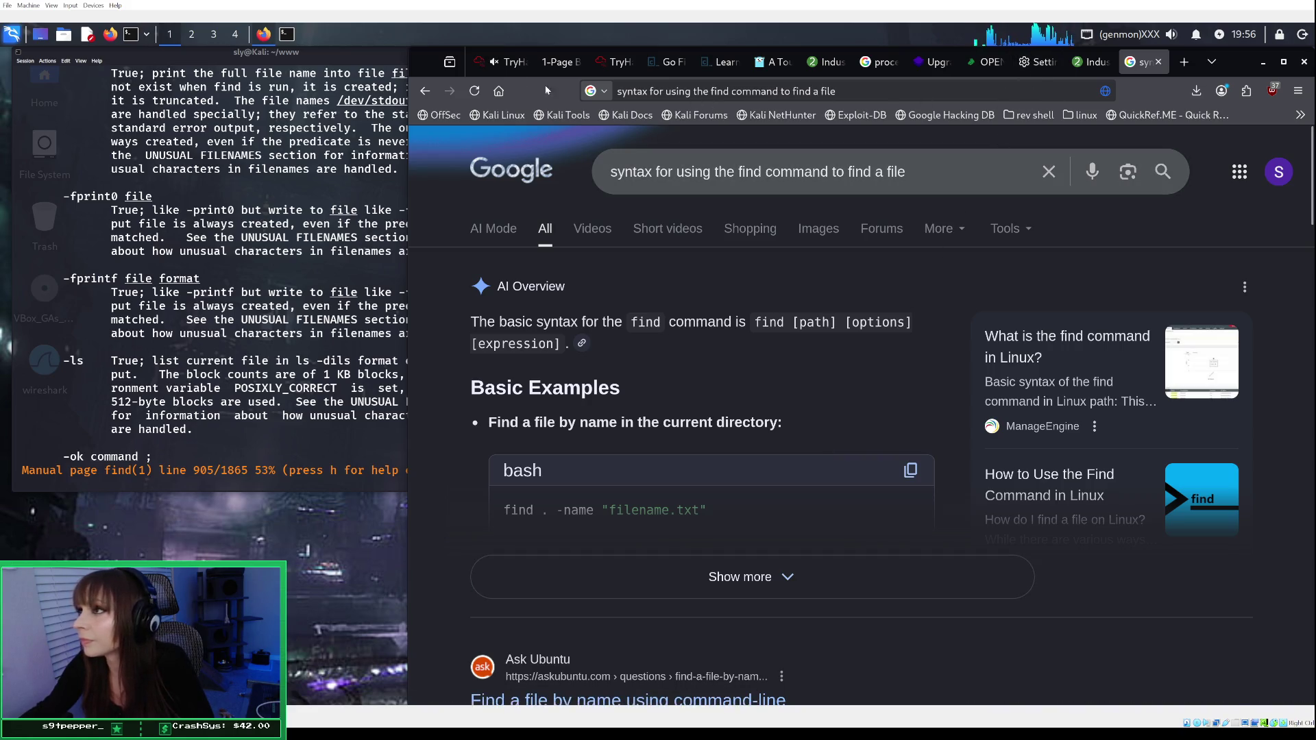
click(504, 62)
Step: Submit find /var/log -name *.log in the recap quiz terminal; it returns invalid arguments
click(611, 556)
text(find )
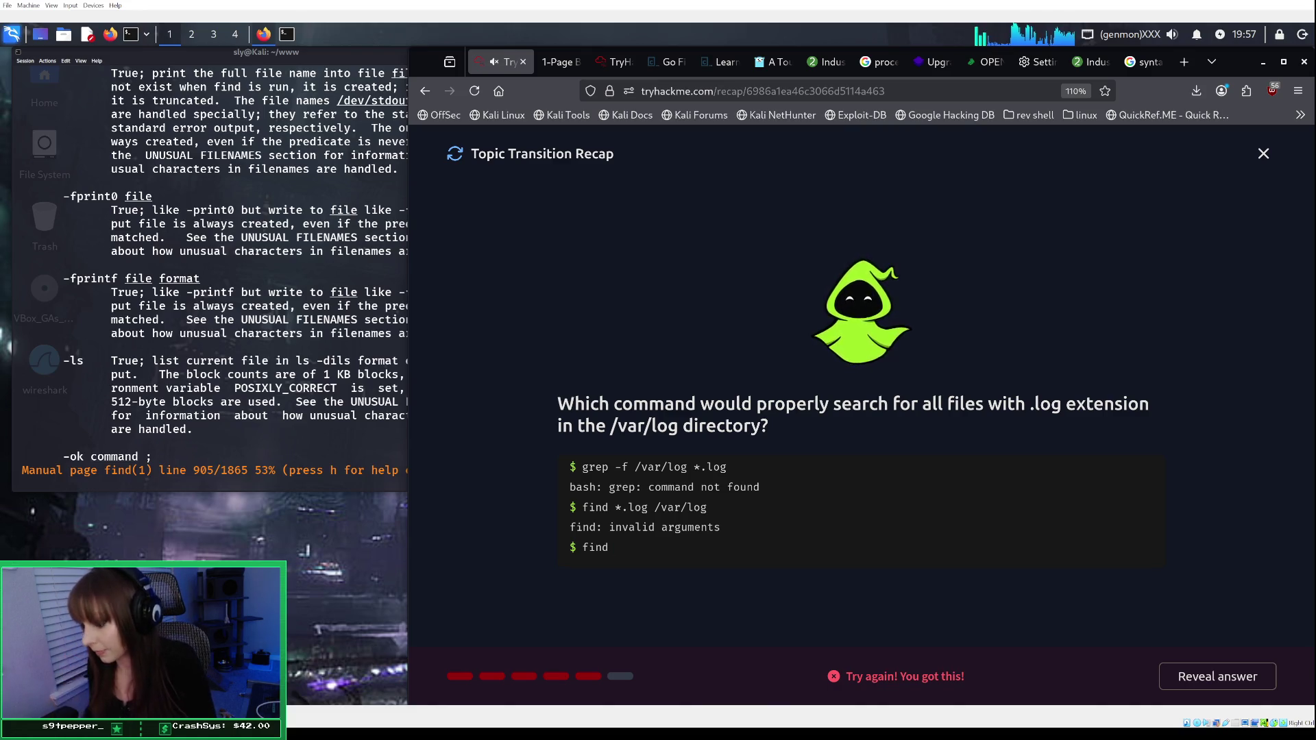
text(/)
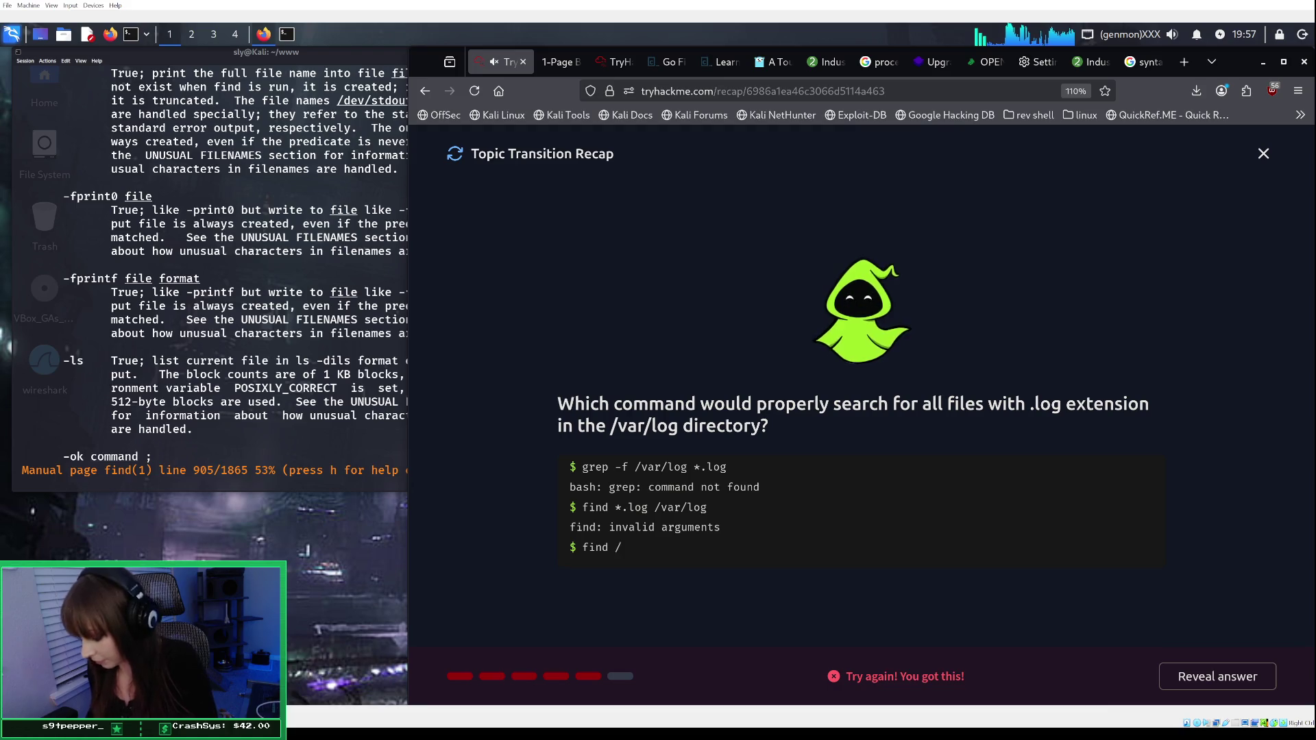
text(var/log)
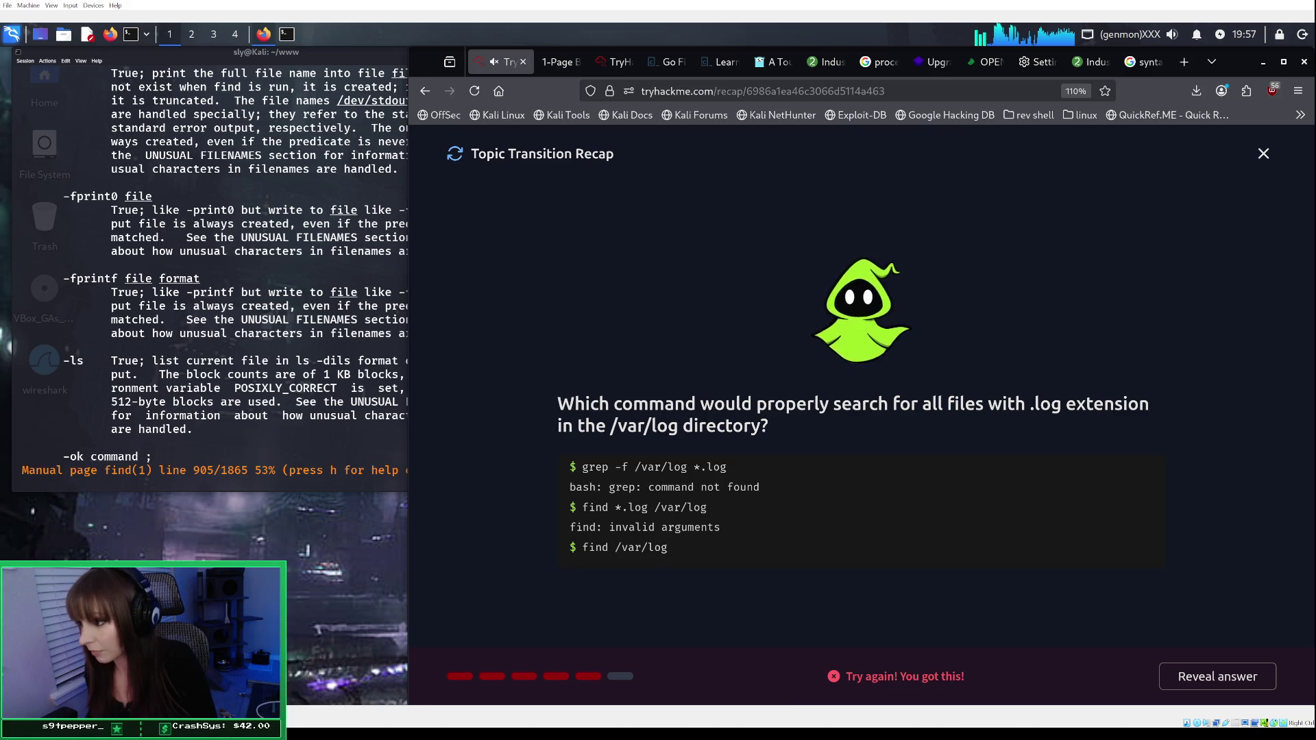
text( -name )
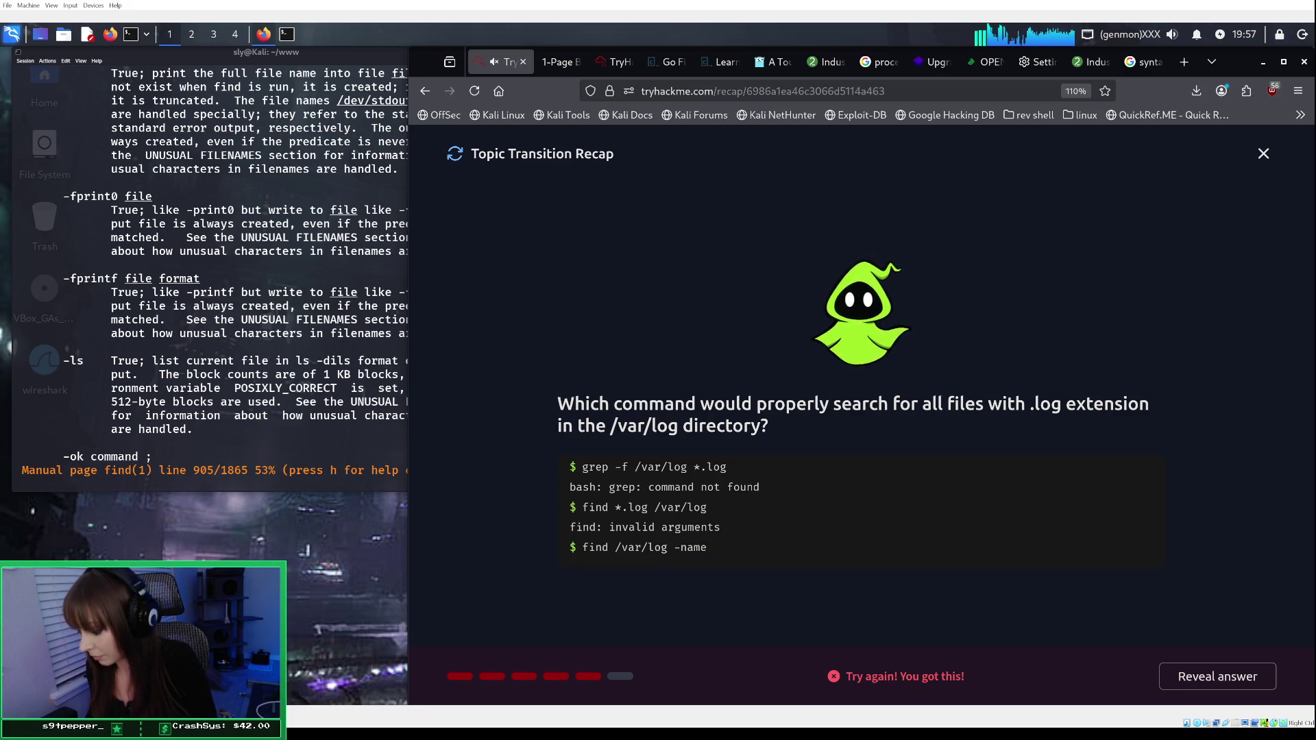
text(*)
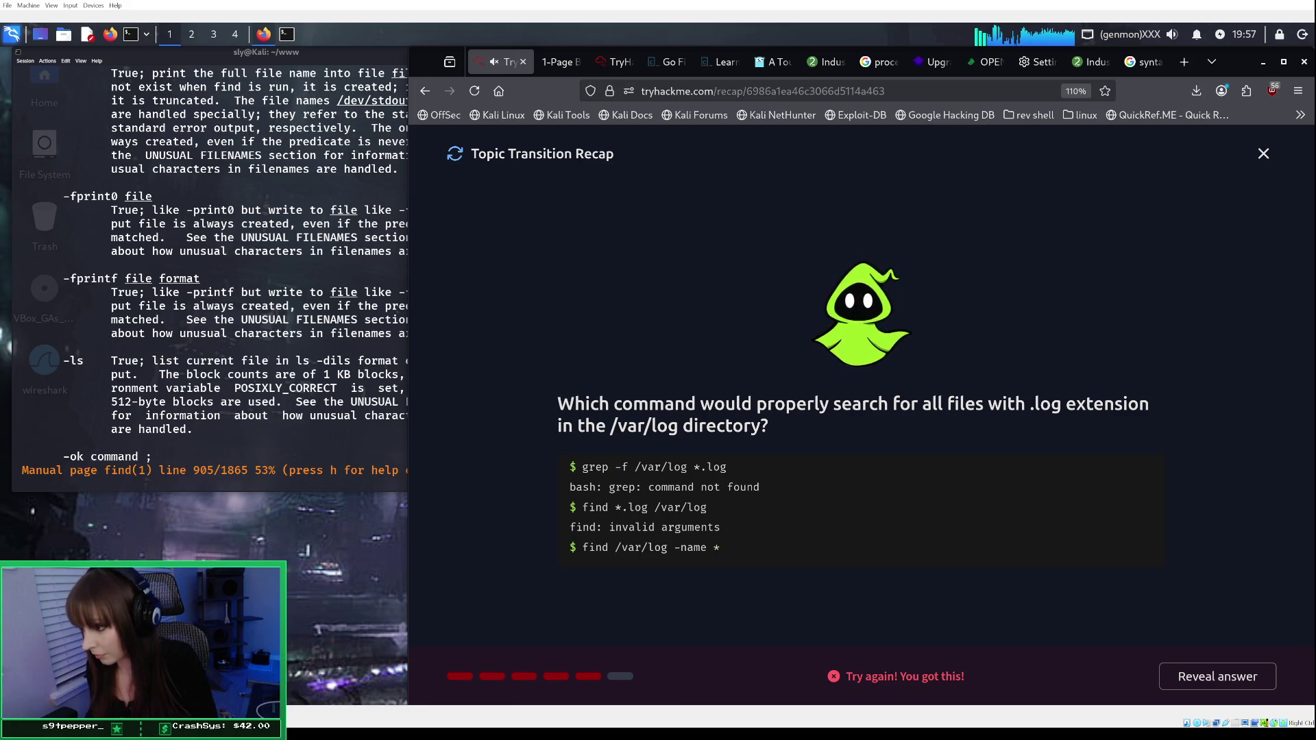
text(.log)
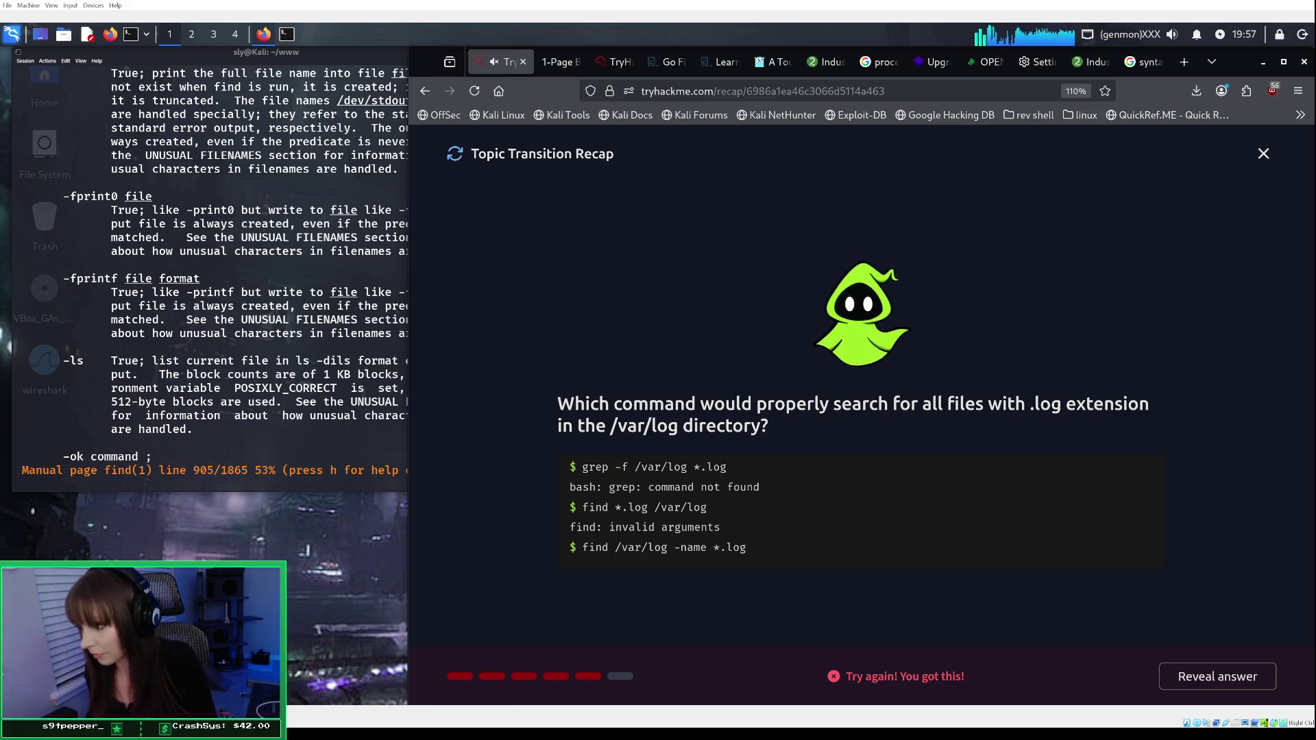
key(Return)
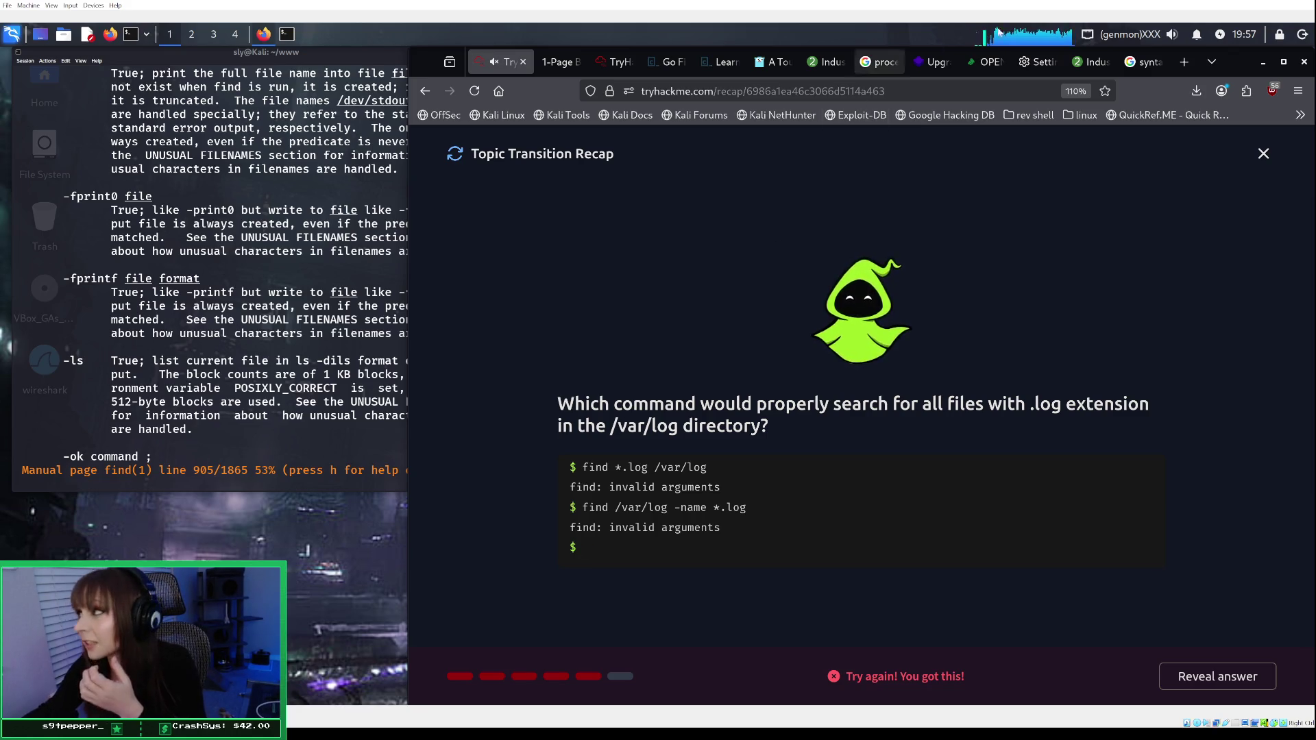
Step: Expand Google's AI overview on find syntax and scroll through its examples and options table
click(1142, 61)
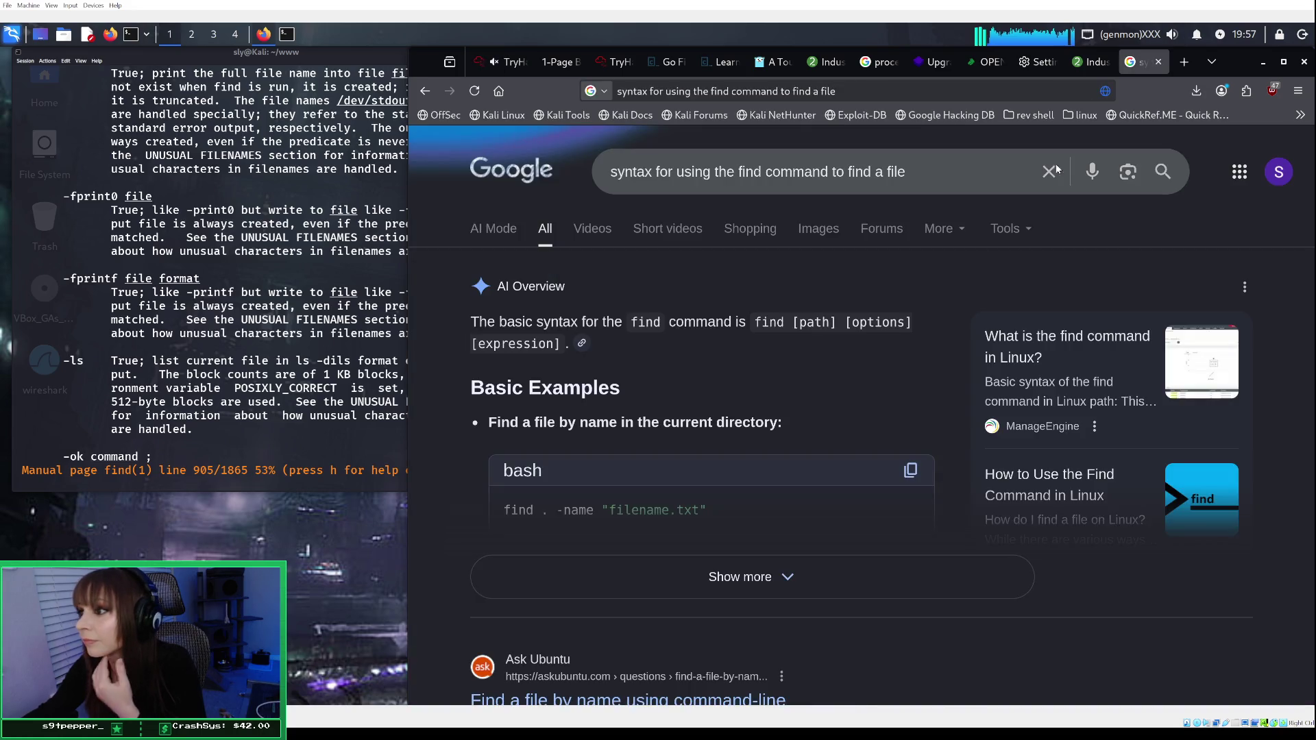
click(668, 557)
scroll(636, 614, down, 3)
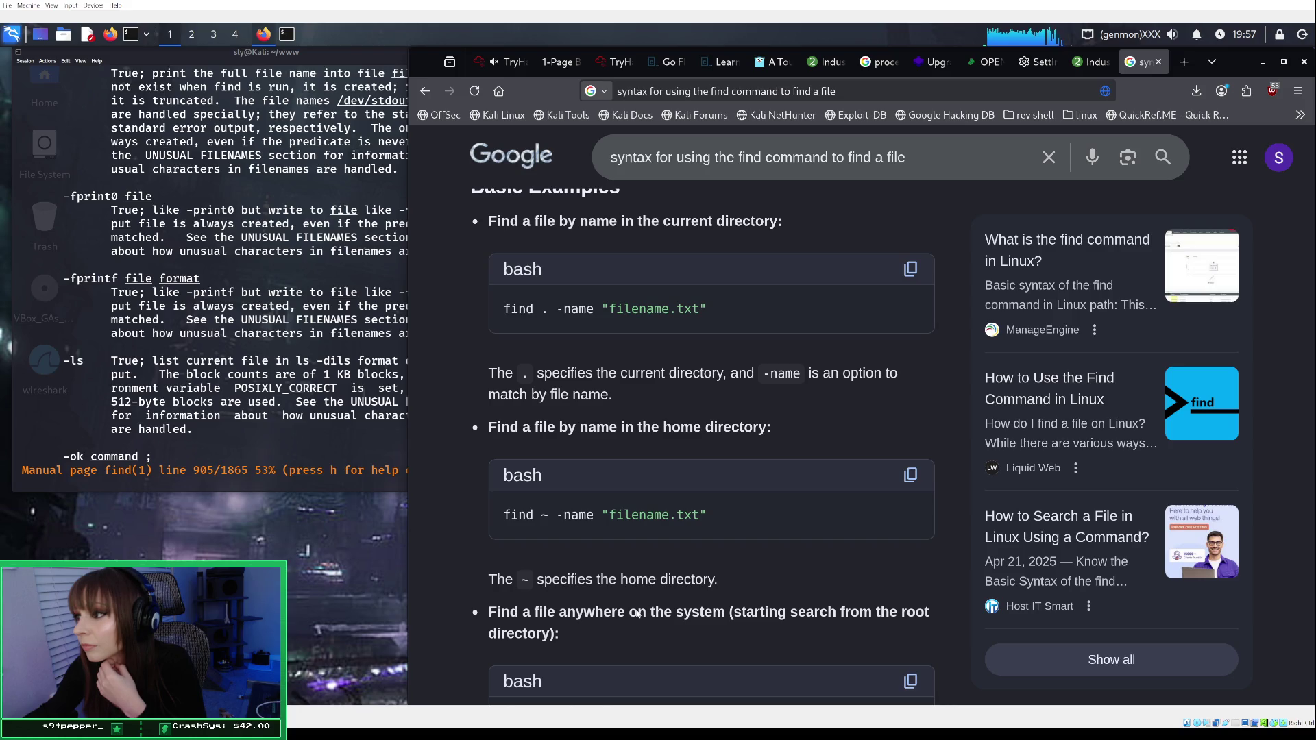
scroll(637, 613, down, 2)
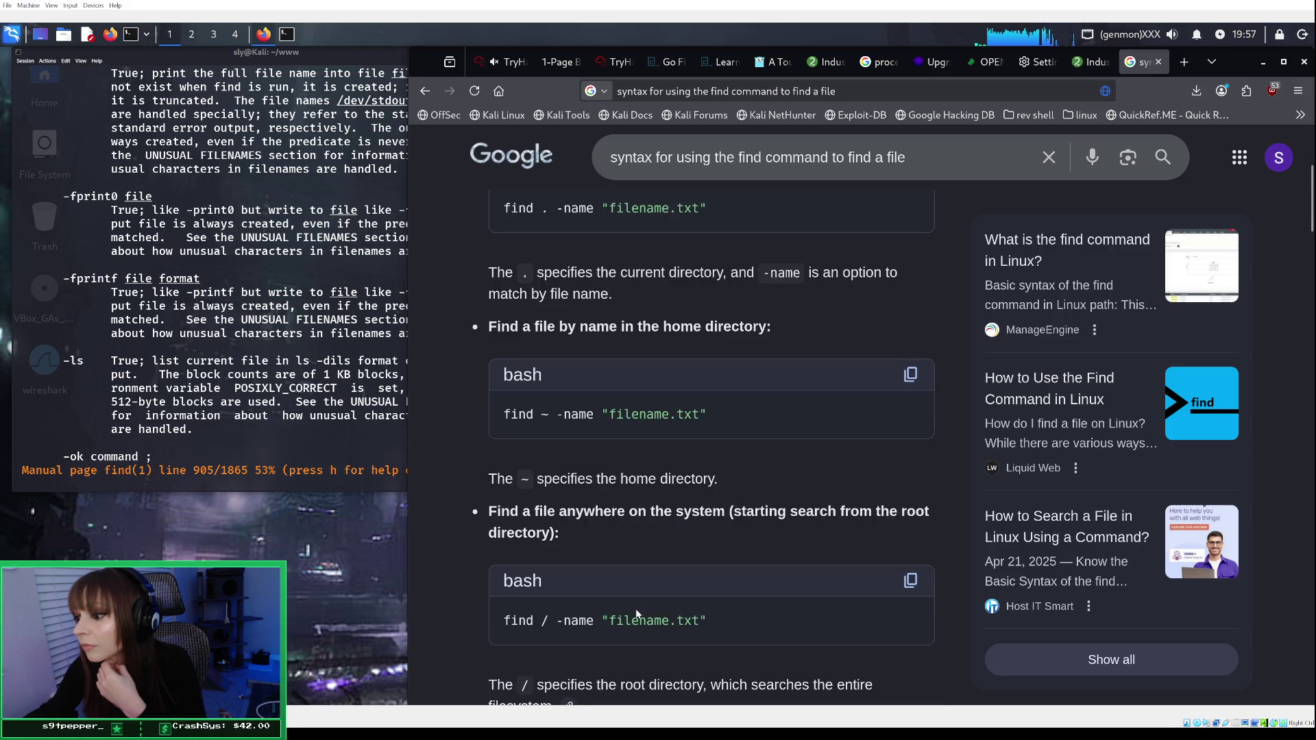
scroll(636, 613, down, 2)
scroll(636, 613, down, 3)
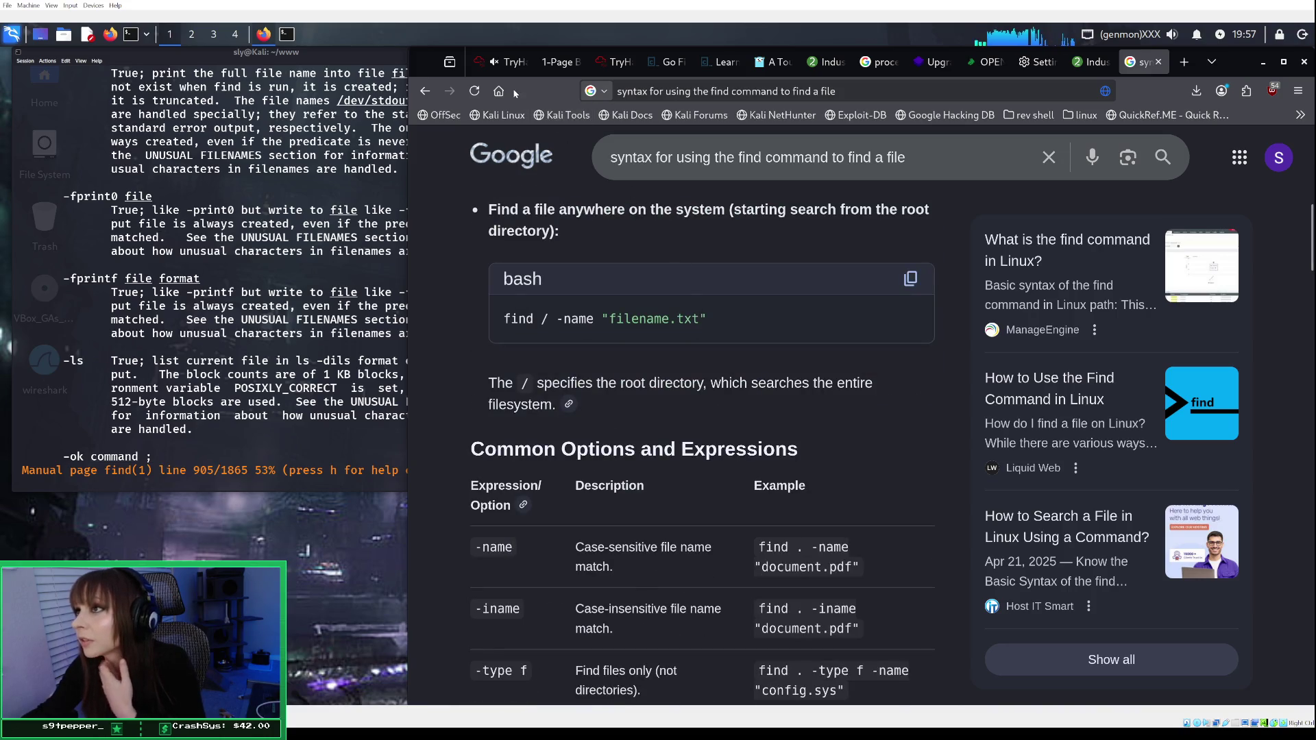
click(504, 62)
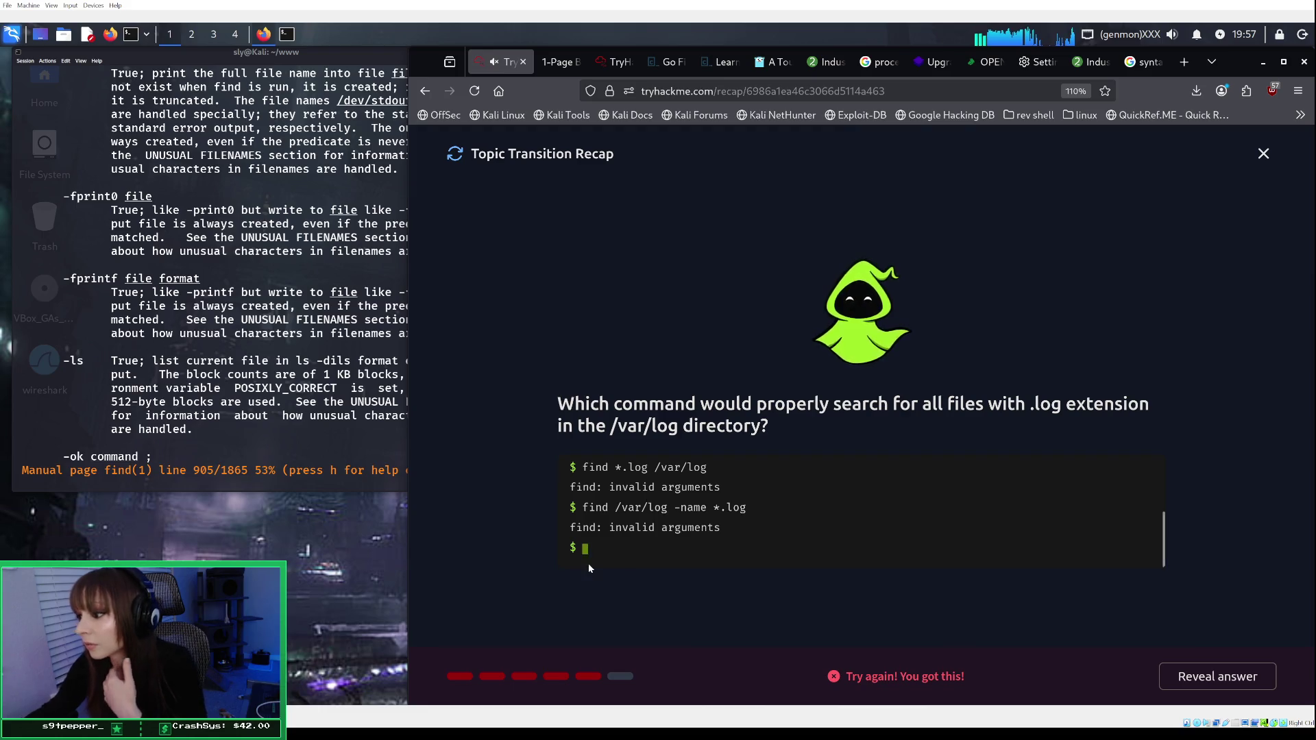
Step: Submit find /var/log -name "*.log" at the quiz prompt; it is rejected with invalid arguments
text(f)
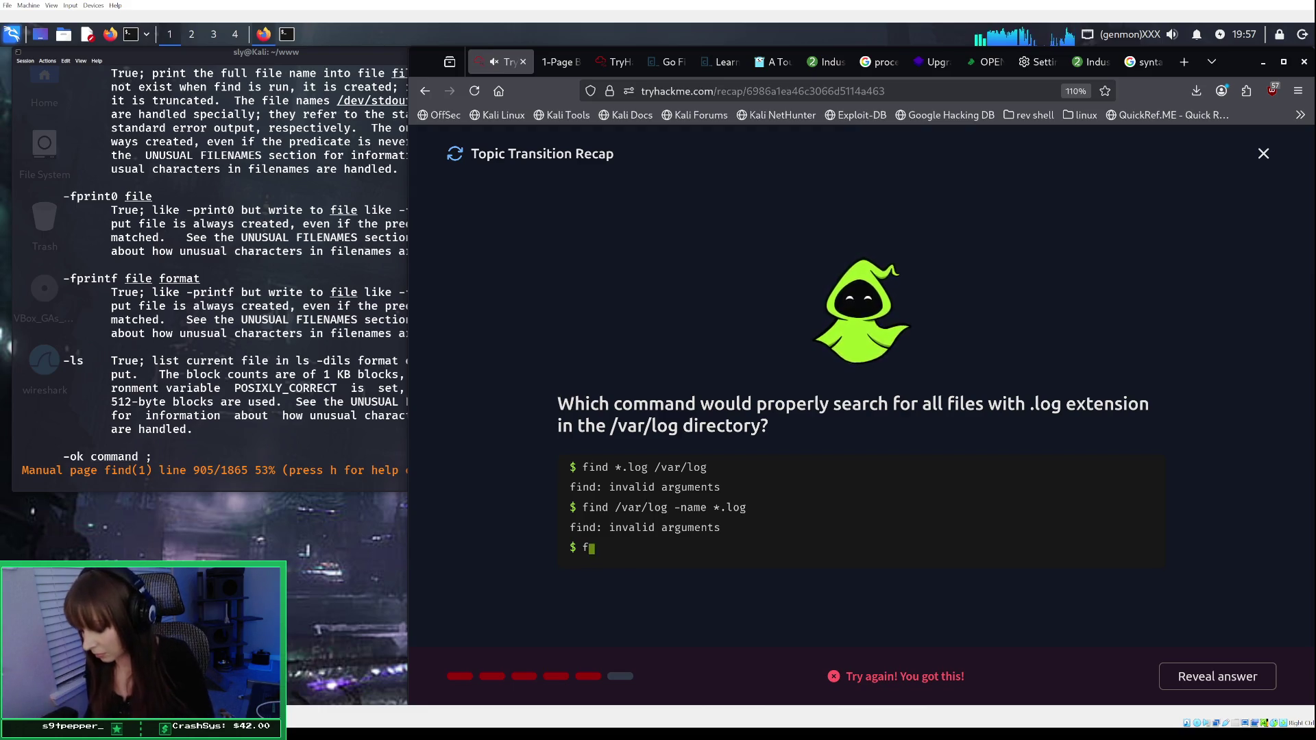
text(ind /)
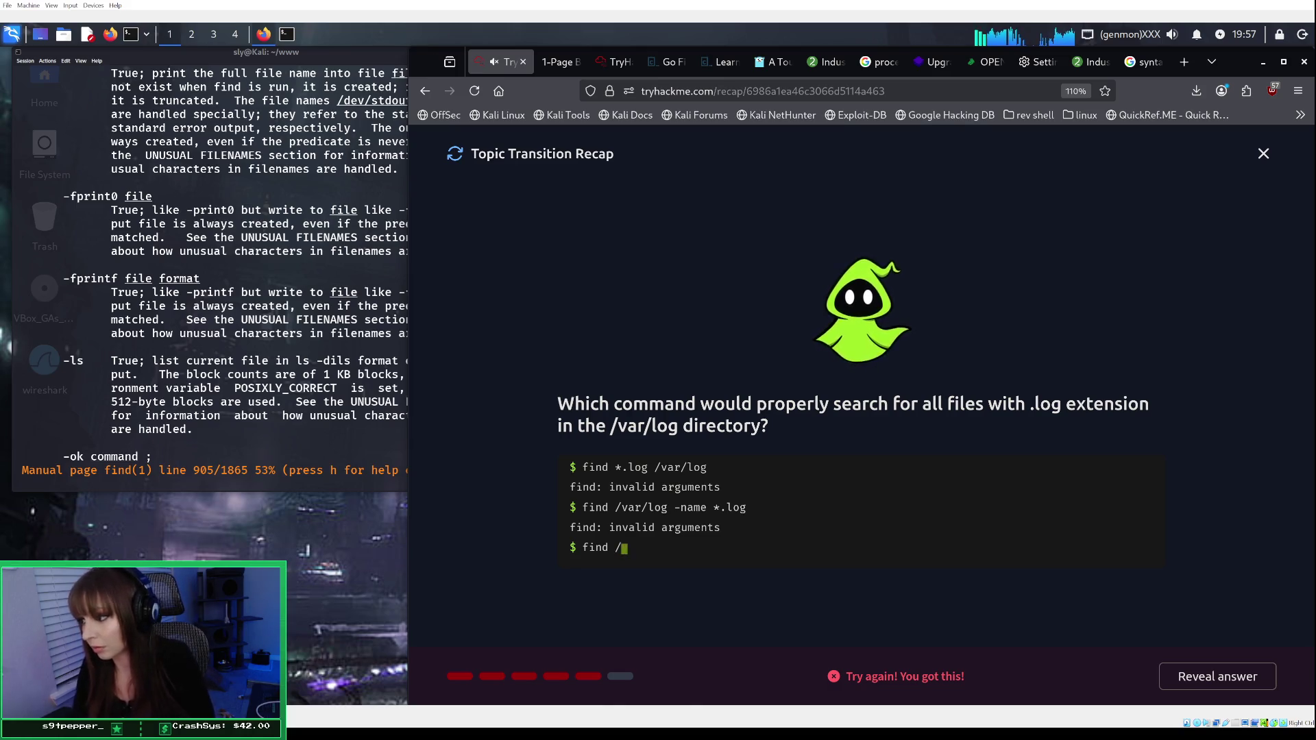
text(var)
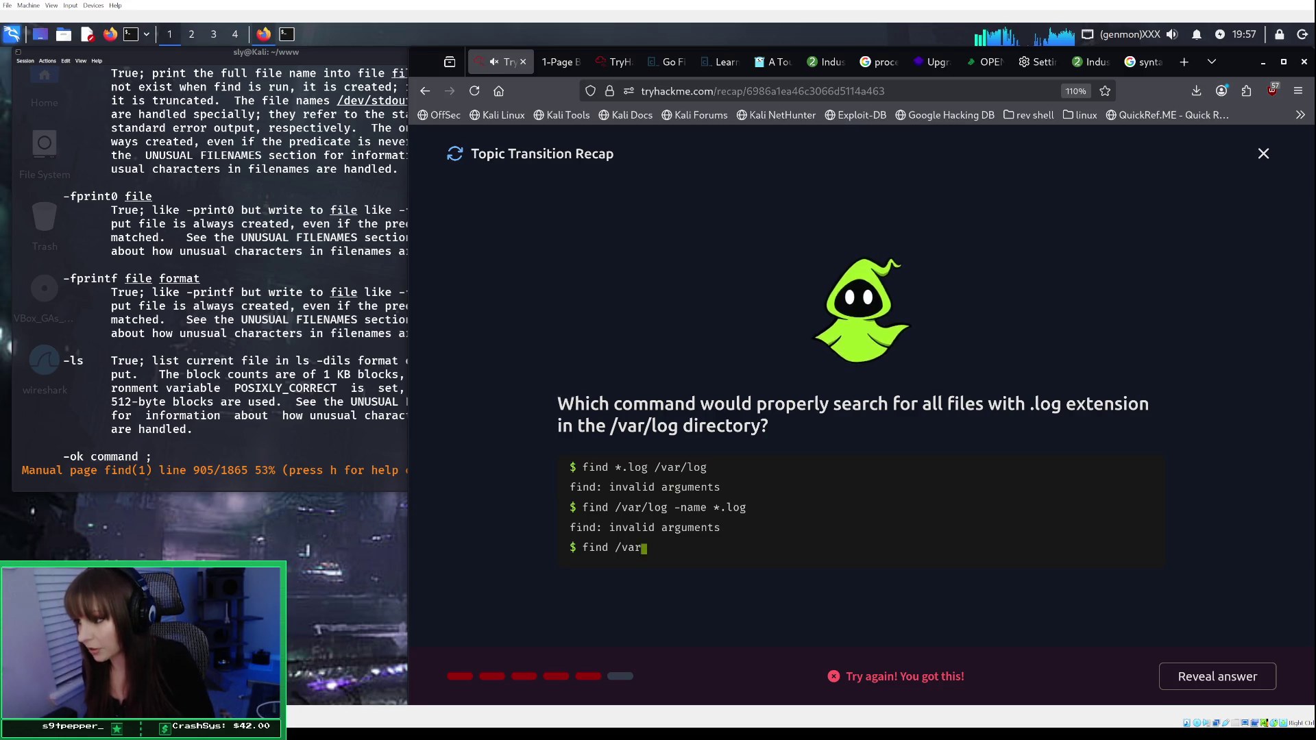
text(/log )
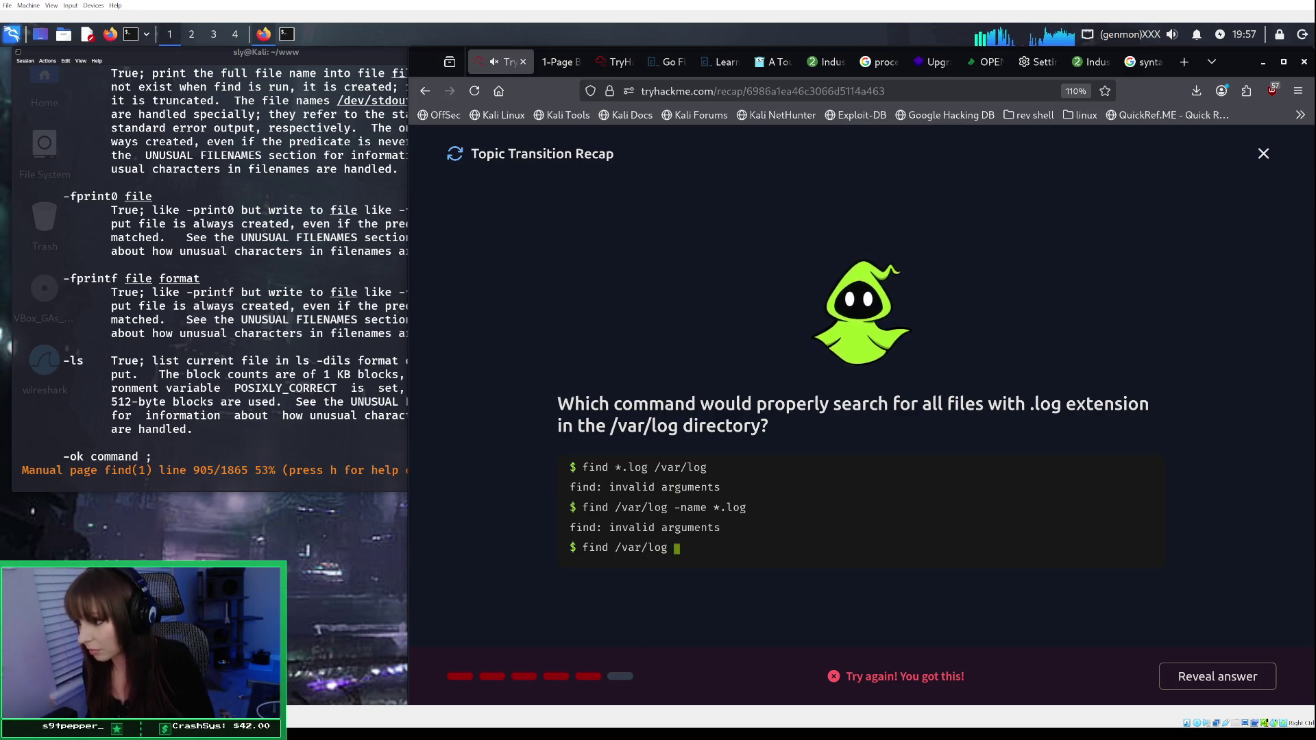
text(-name)
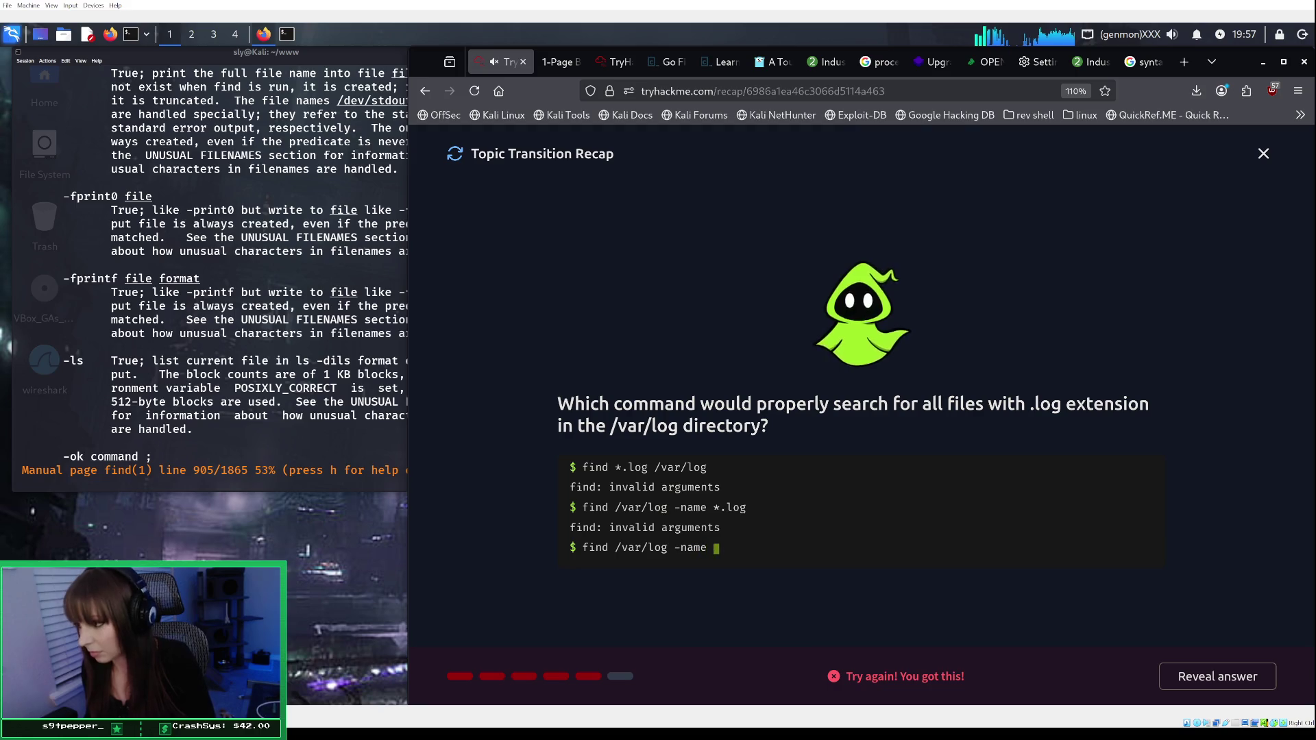
text( ")
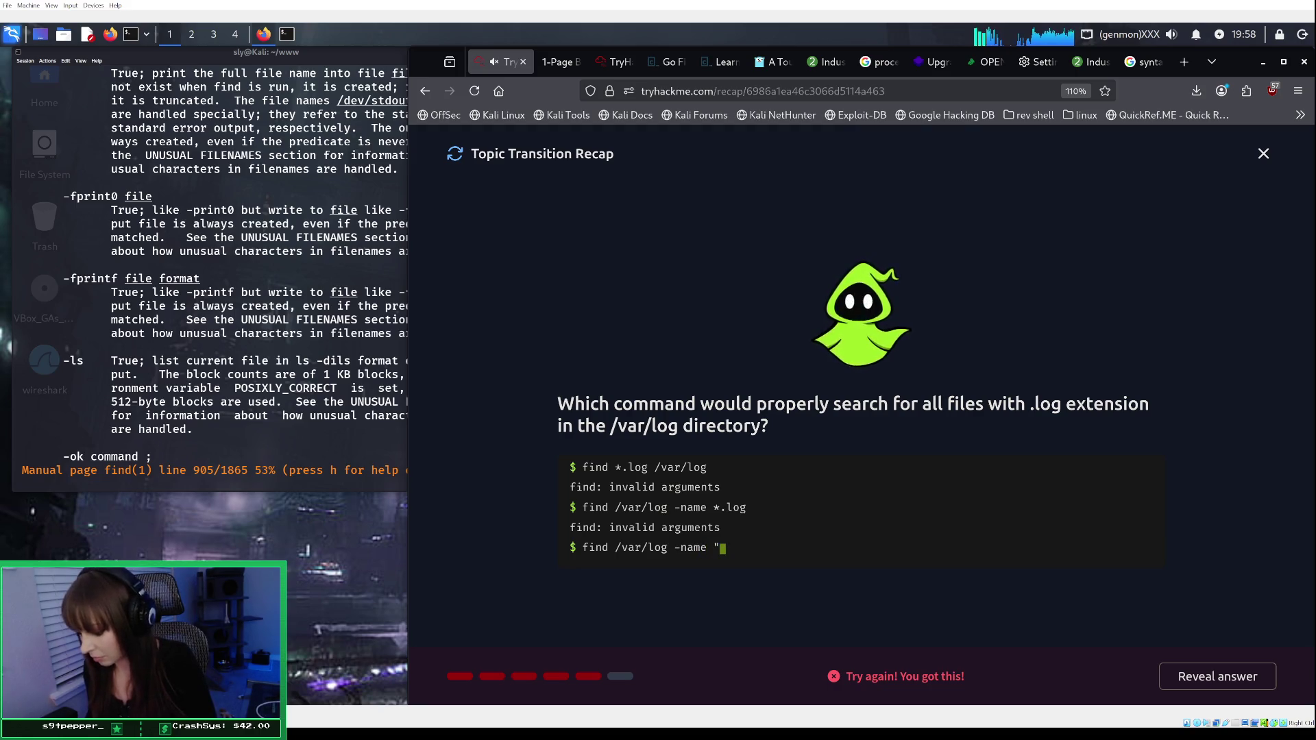
text(*.)
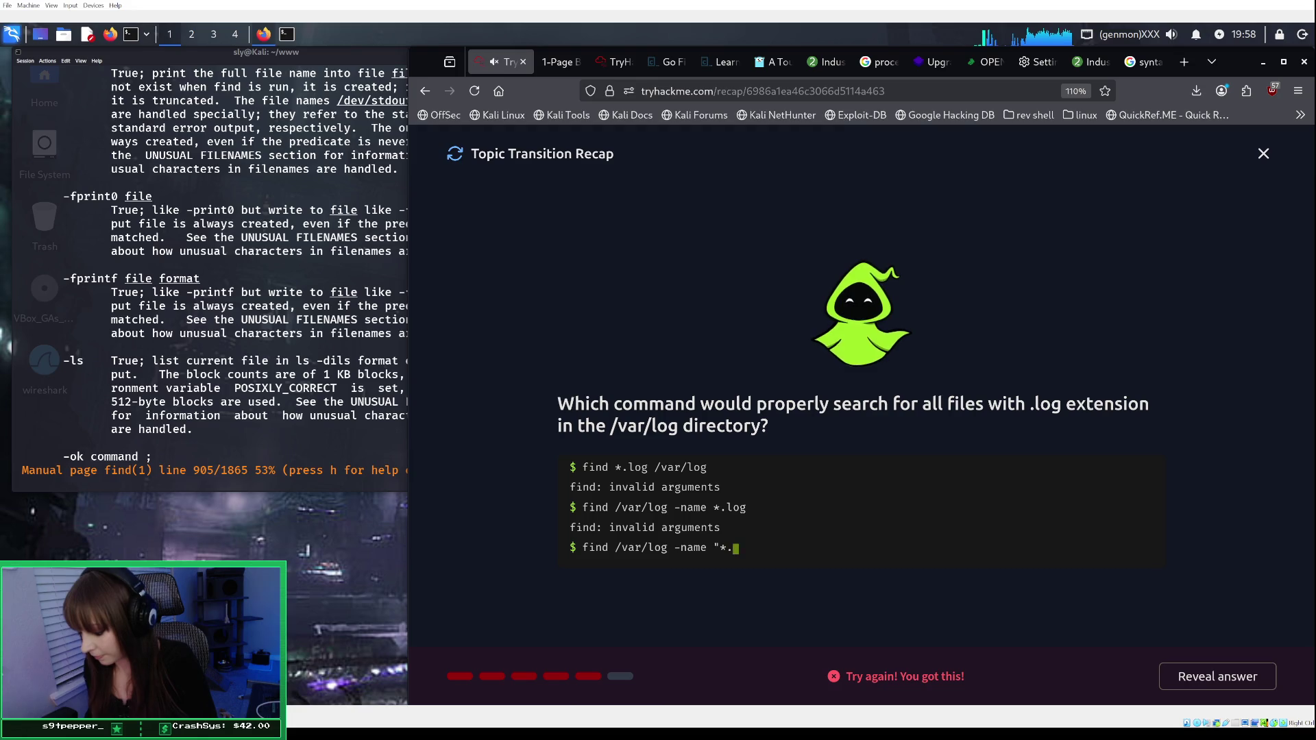
text(log")
key(Return)
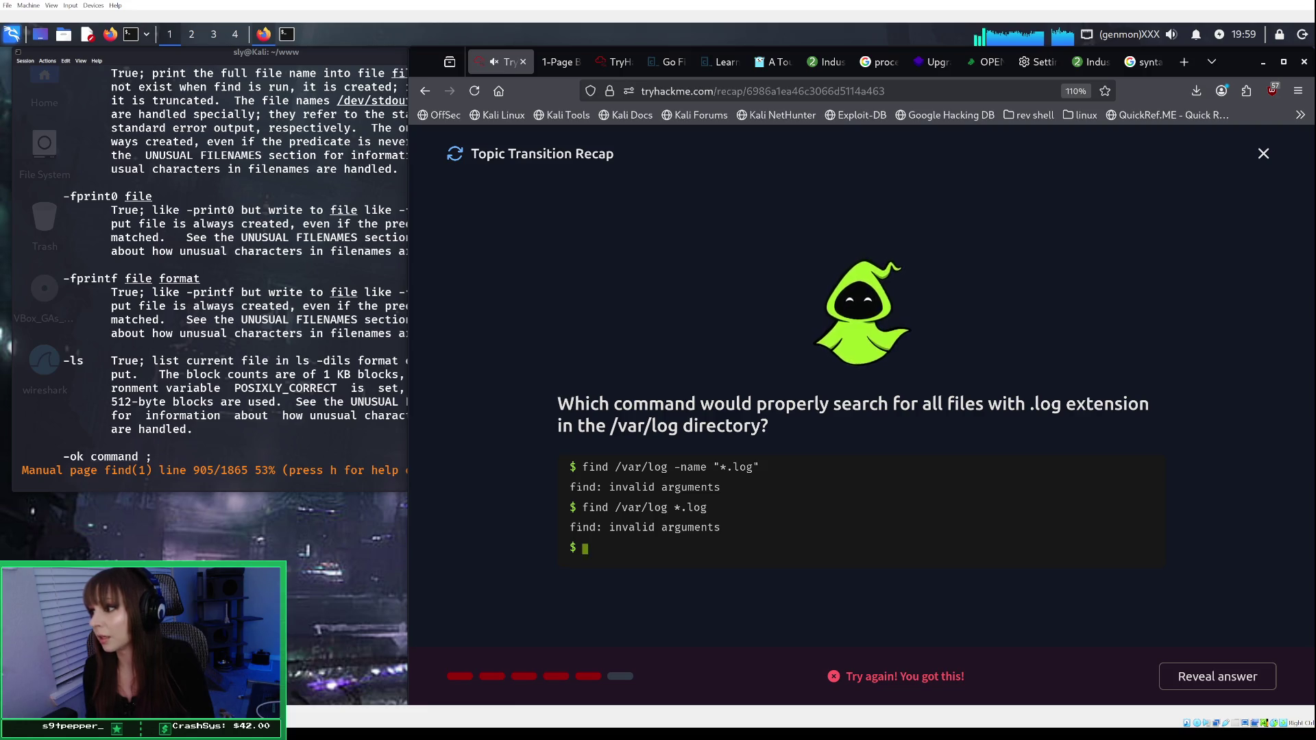
Step: Try ls /var/log/*.log as the quiz answer
text(ls )
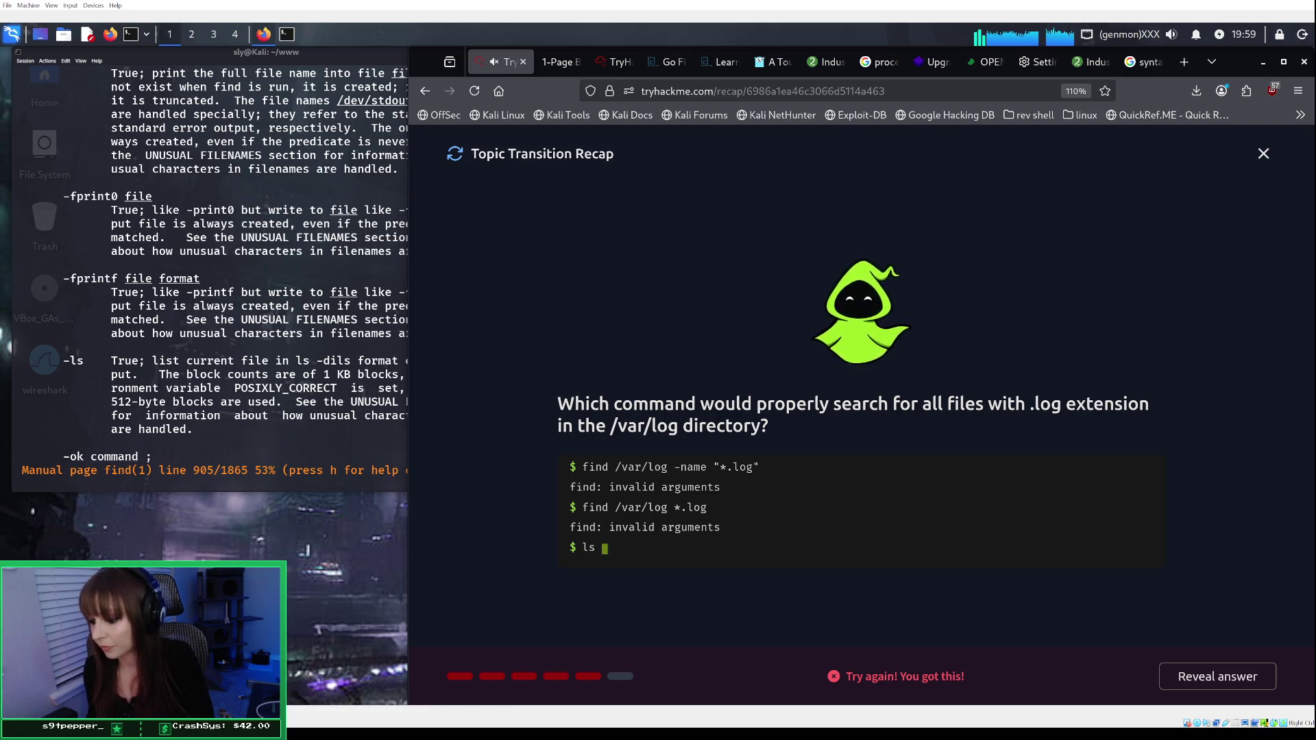
text(/var)
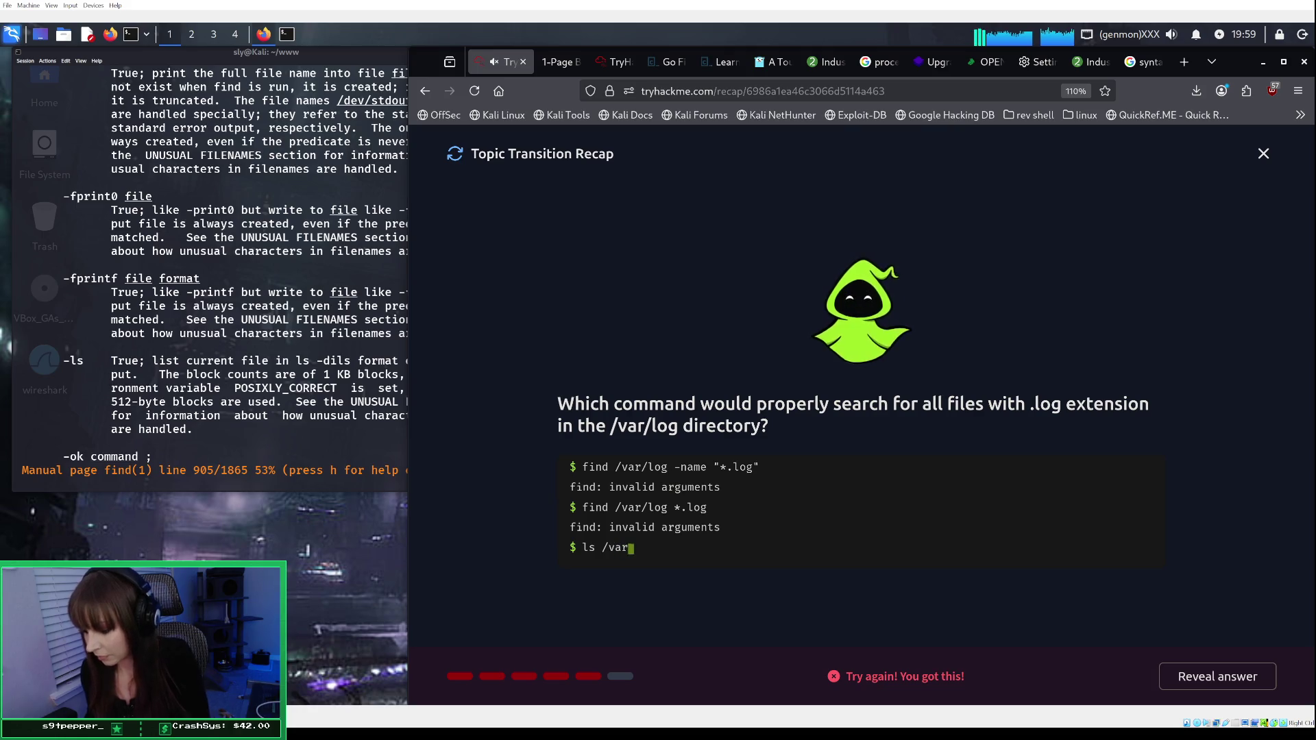
text(/log)
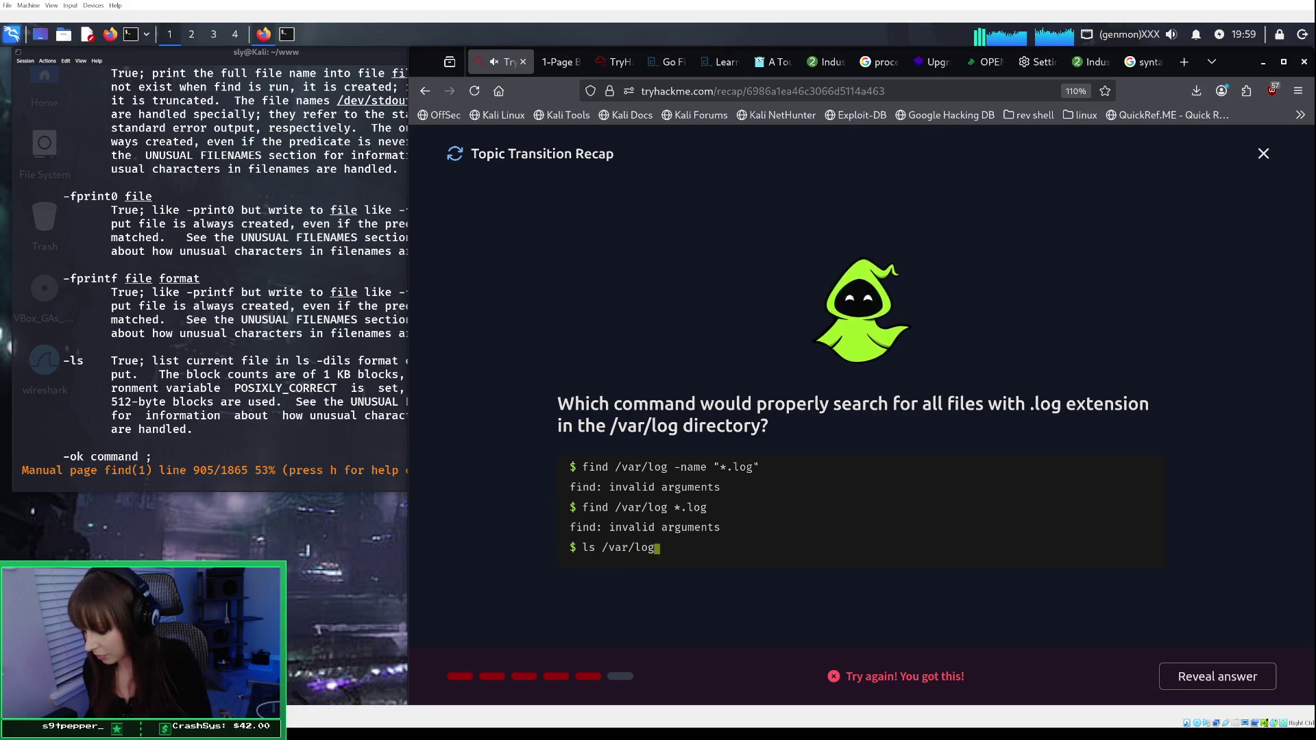
text(/*.log)
key(Return)
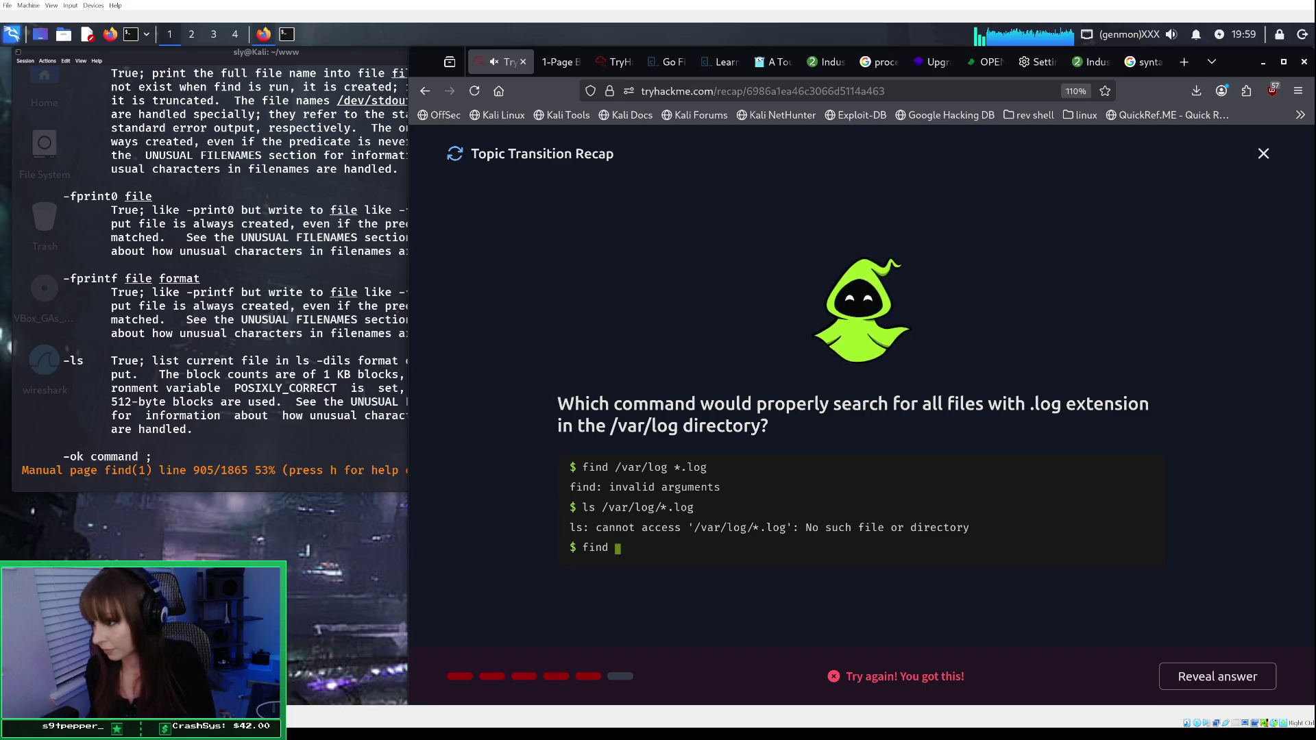
Step: Try find /var/log "*.log" as the answer, which also fails
text(/var/lo)
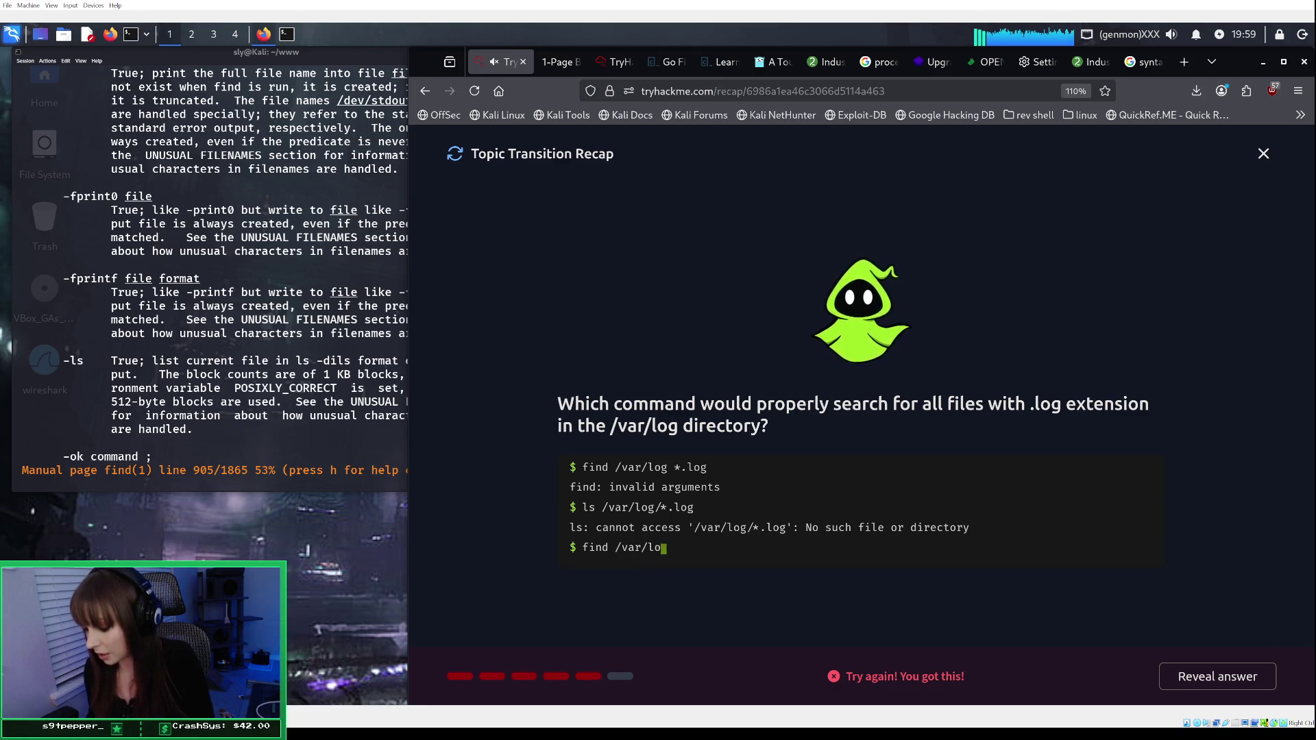
text(g)
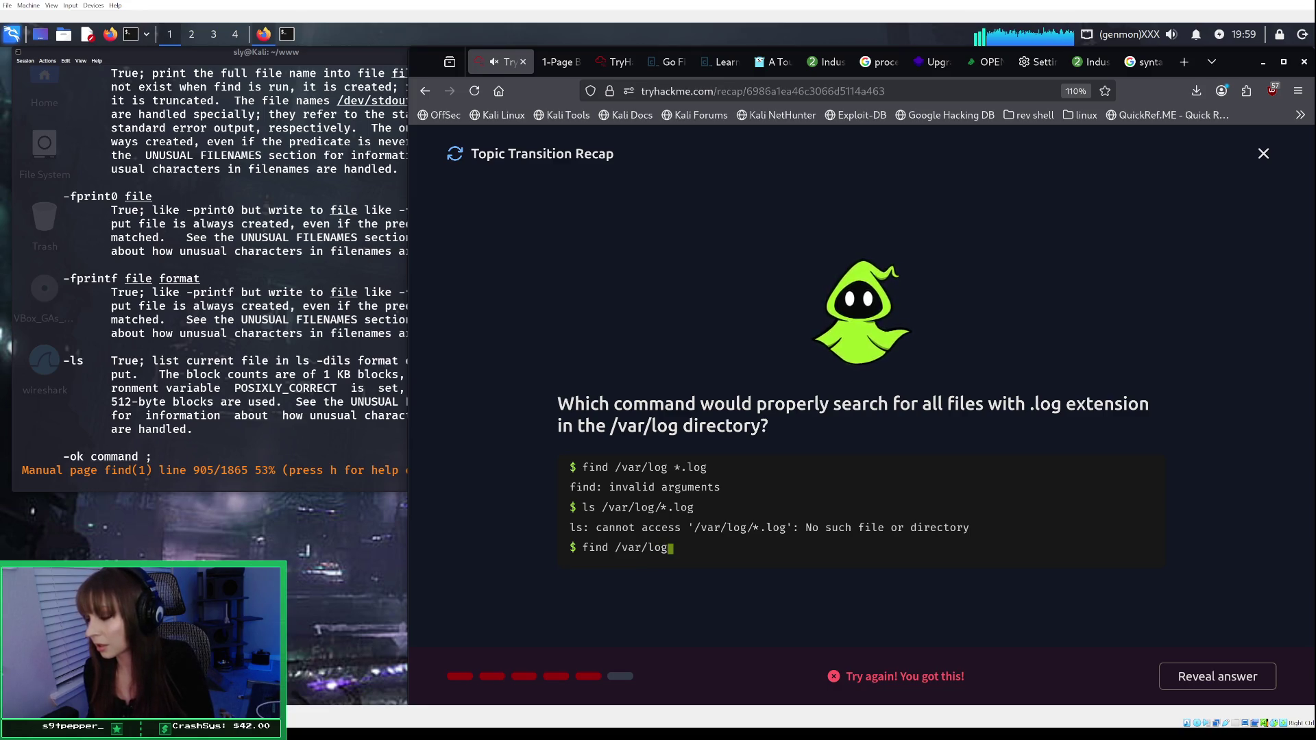
text( "*.log")
key(Return)
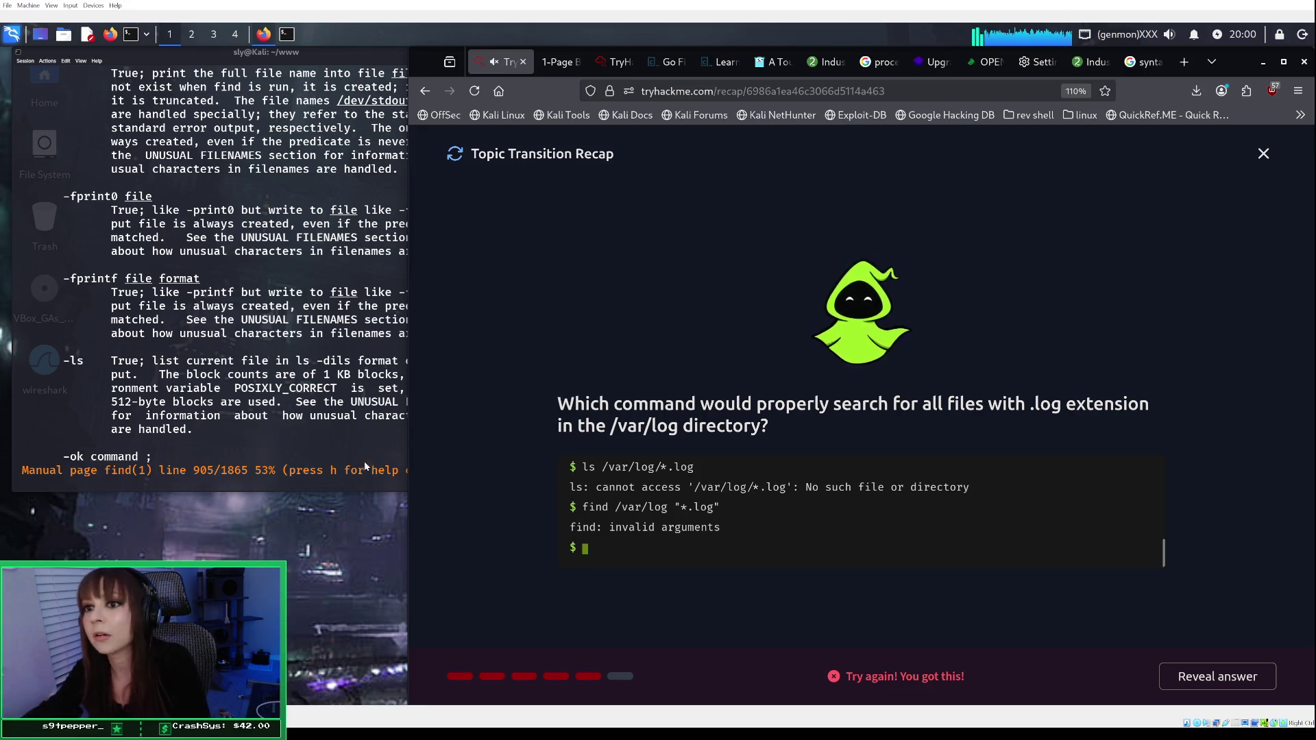
click(1144, 62)
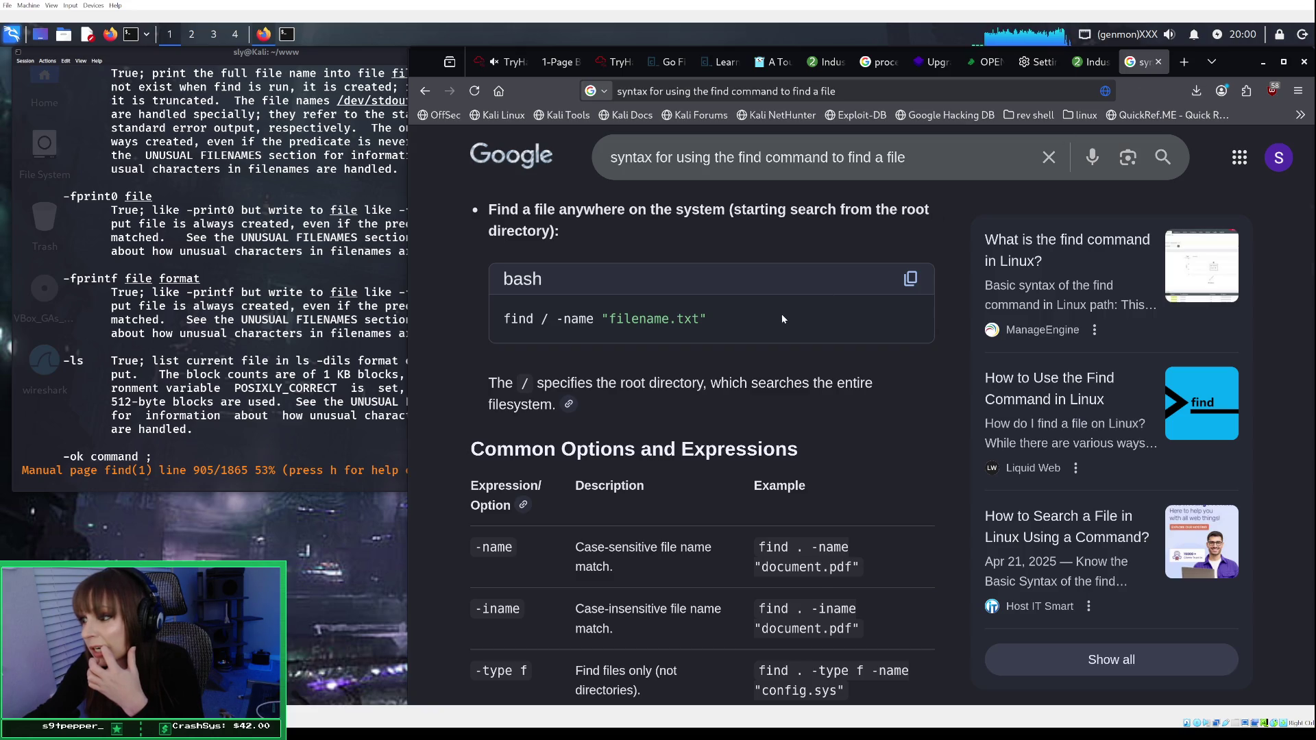
Step: Scroll through the Google find-syntax results to learn how to locate a file by name
scroll(783, 319, down, 3)
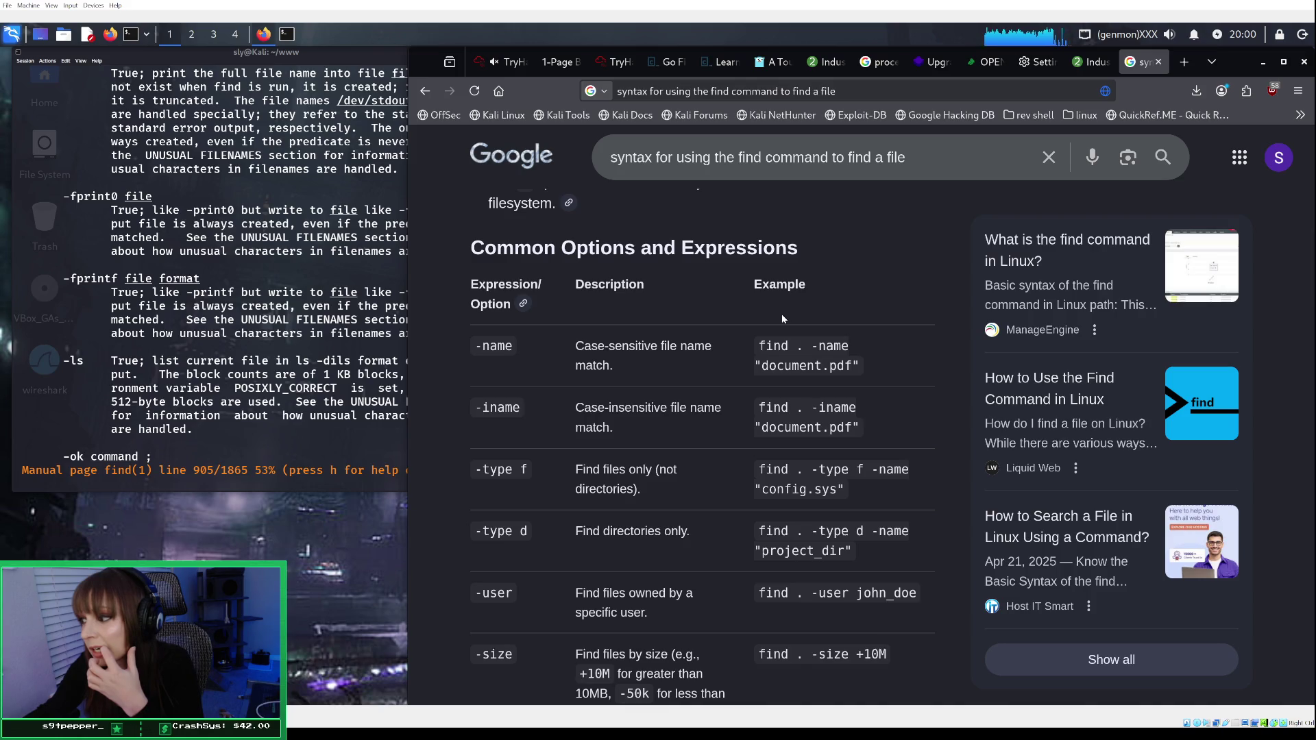
scroll(783, 317, down, 1)
scroll(781, 314, down, 3)
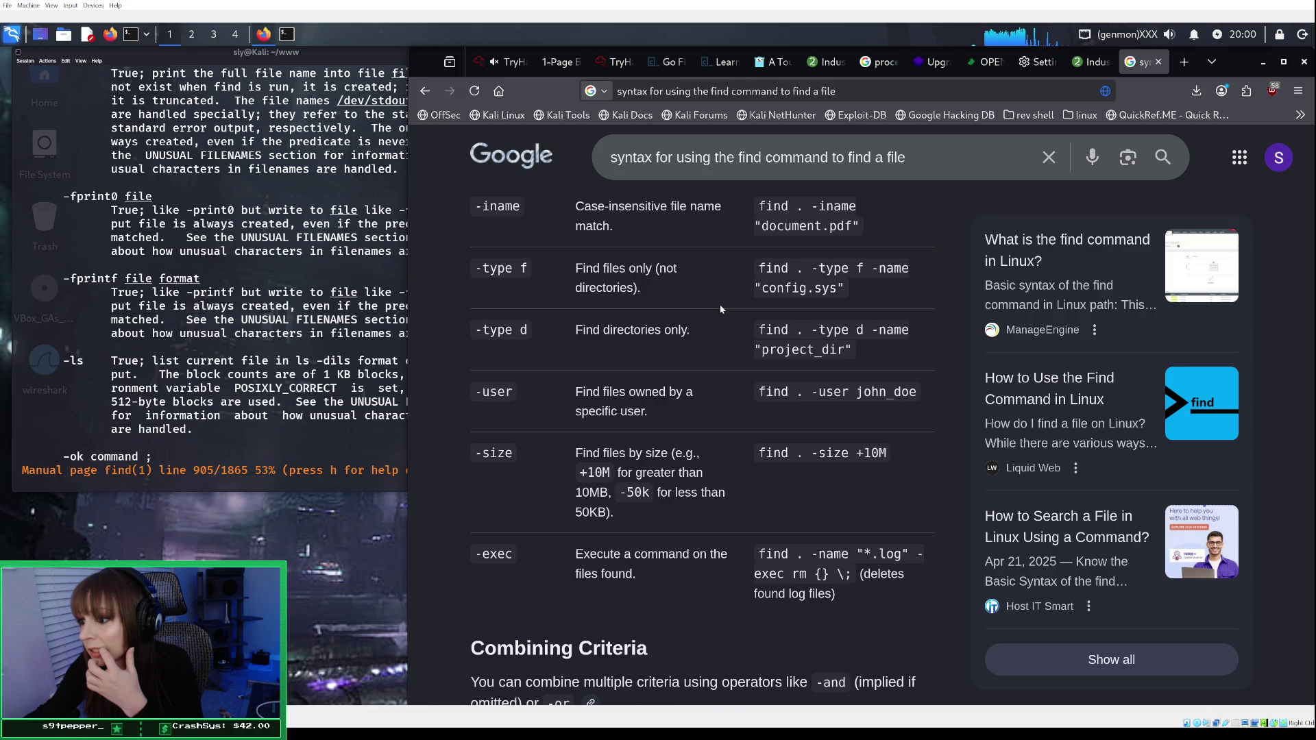
scroll(720, 304, up, 4)
scroll(720, 305, down, 5)
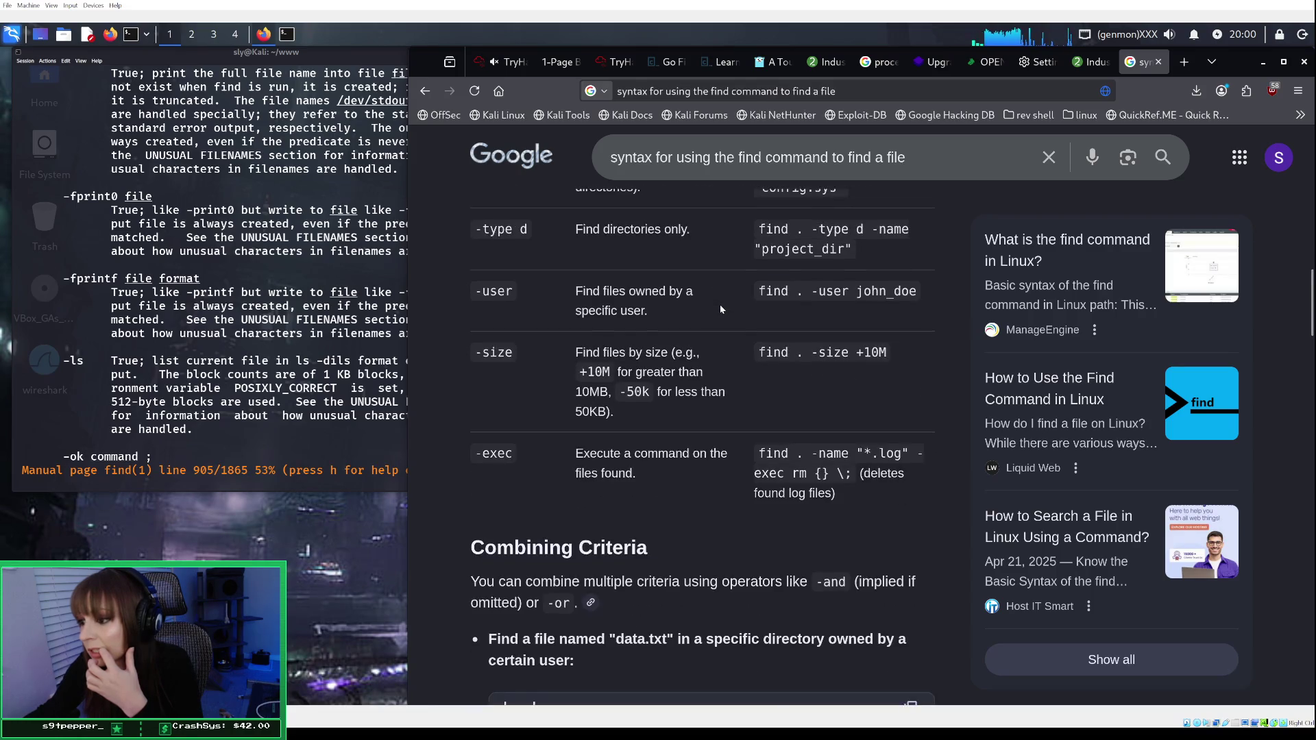
scroll(721, 309, down, 4)
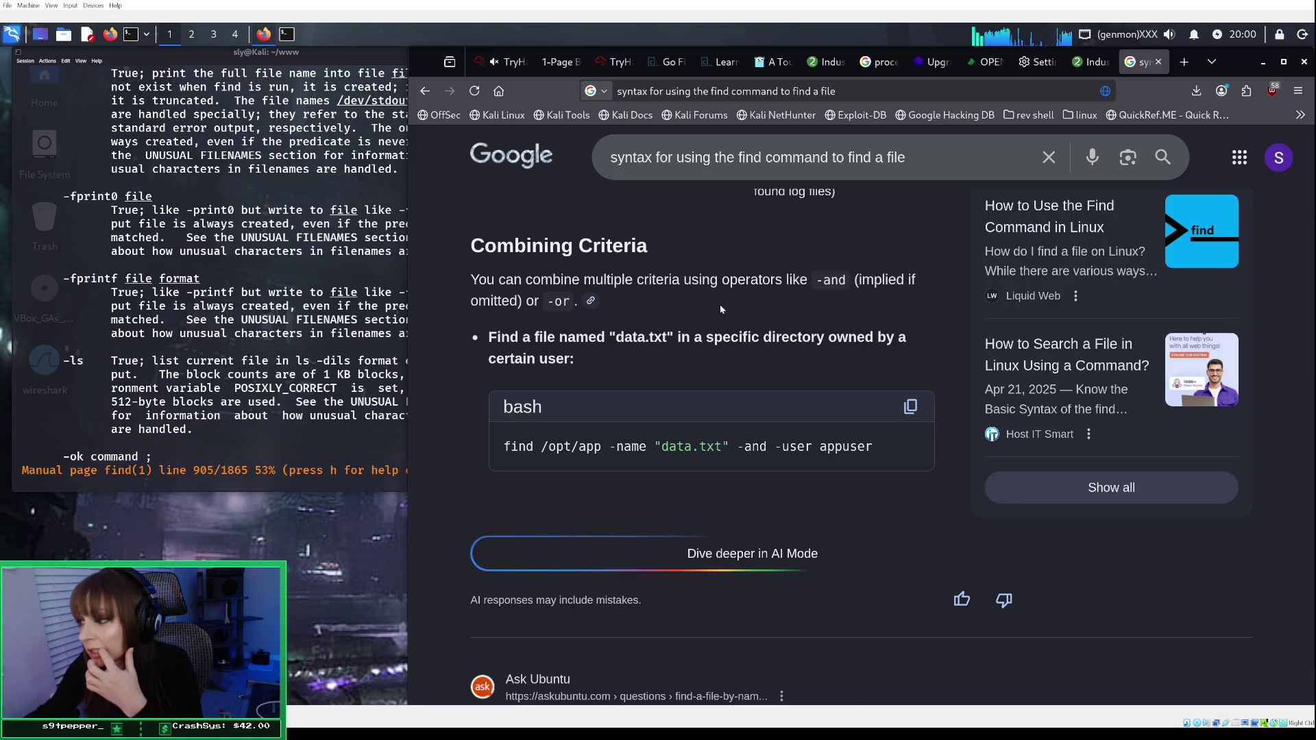
scroll(721, 310, down, 1)
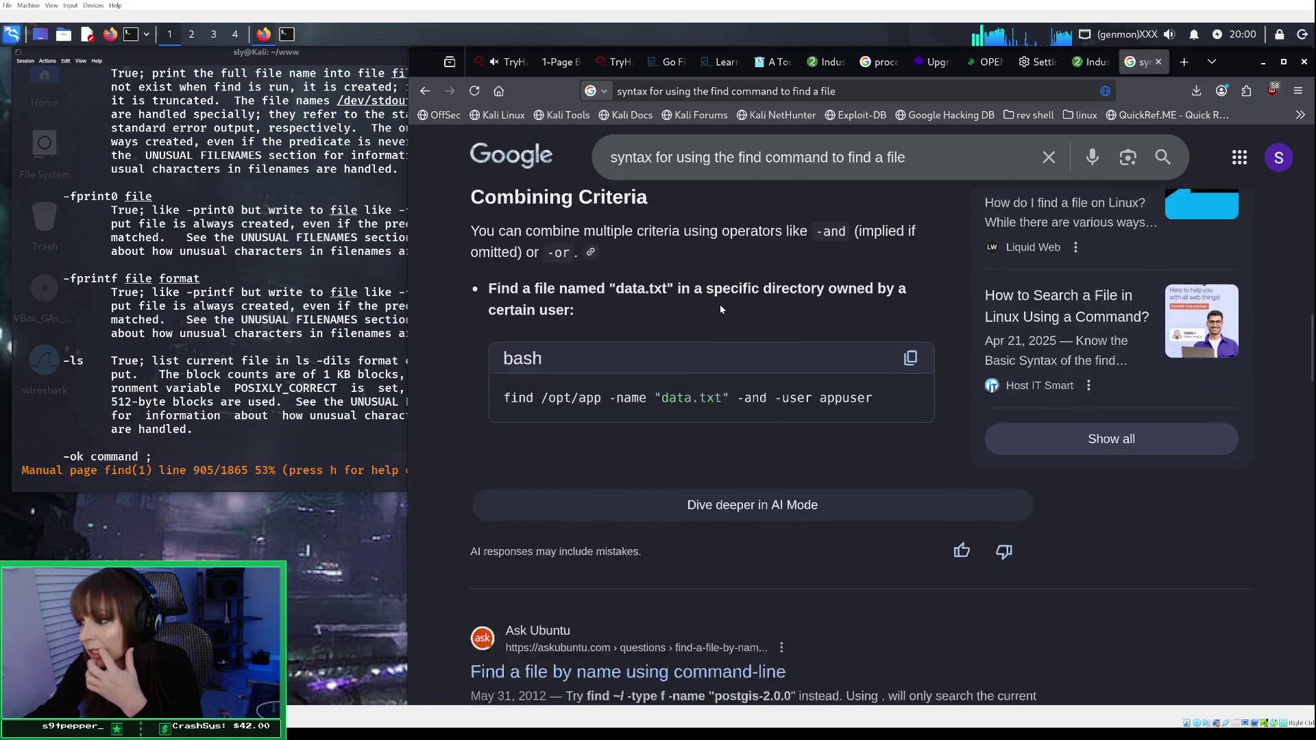
scroll(721, 309, up, 6)
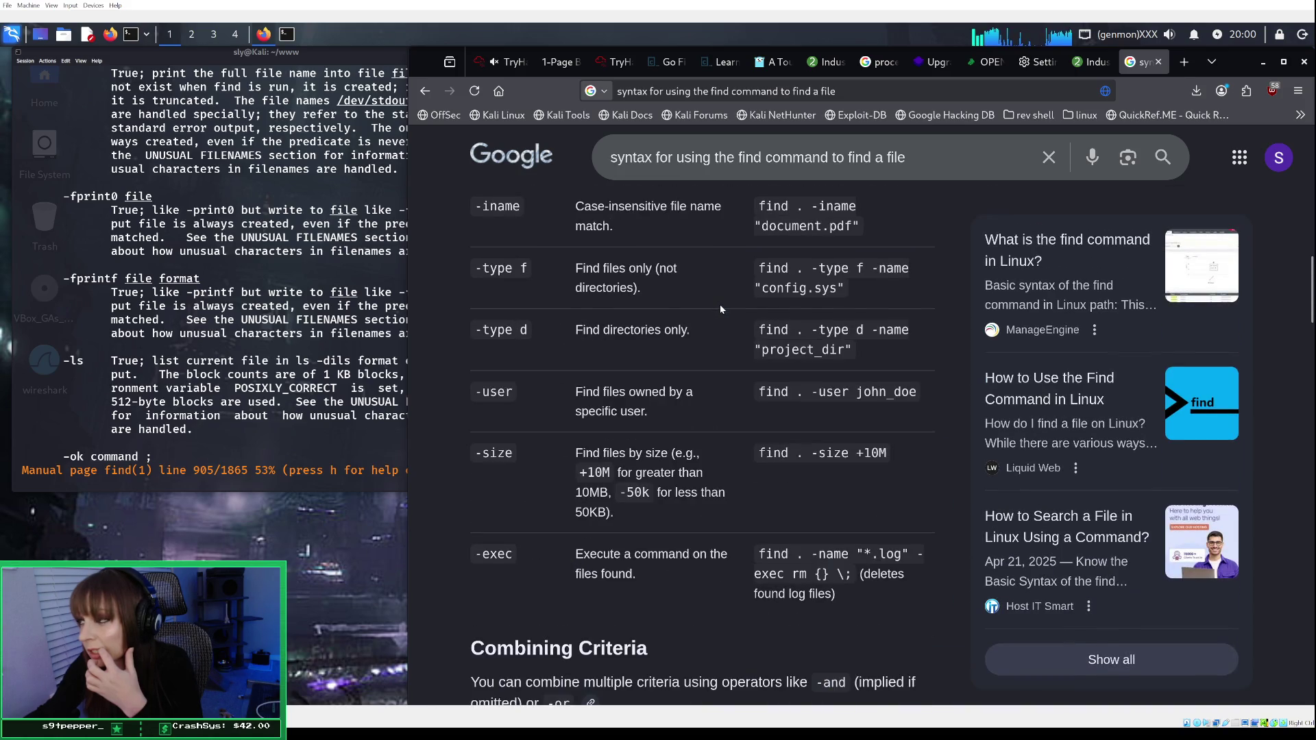
scroll(720, 309, up, 8)
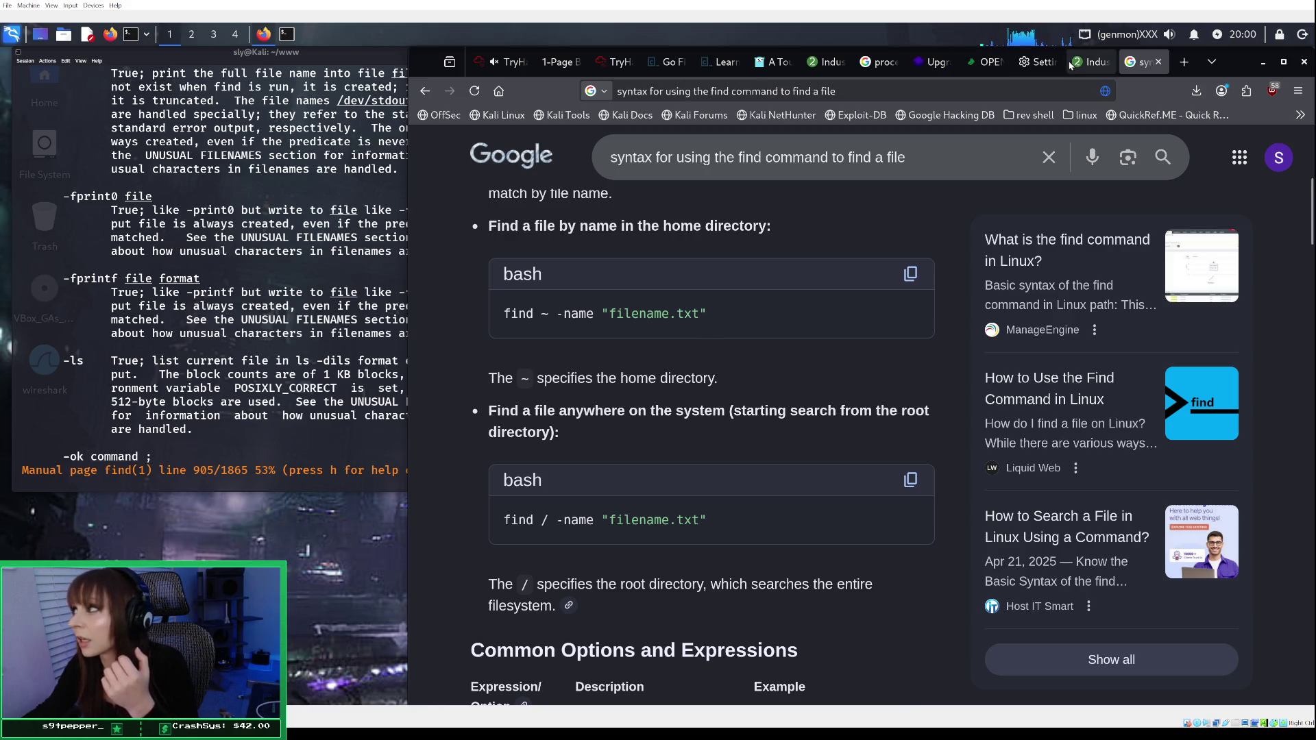
click(507, 64)
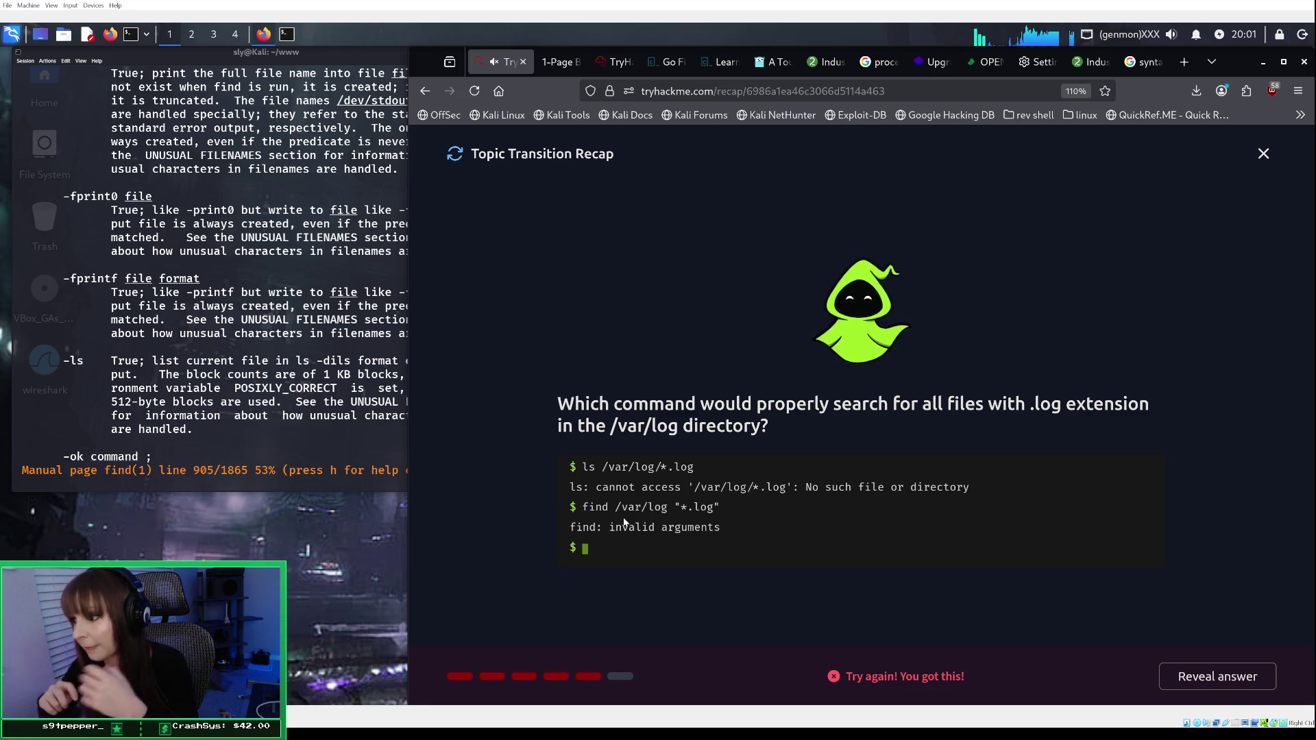
Step: Reveal the answer, submit find /var/log -name '*.log', and continue to the next question
click(1220, 676)
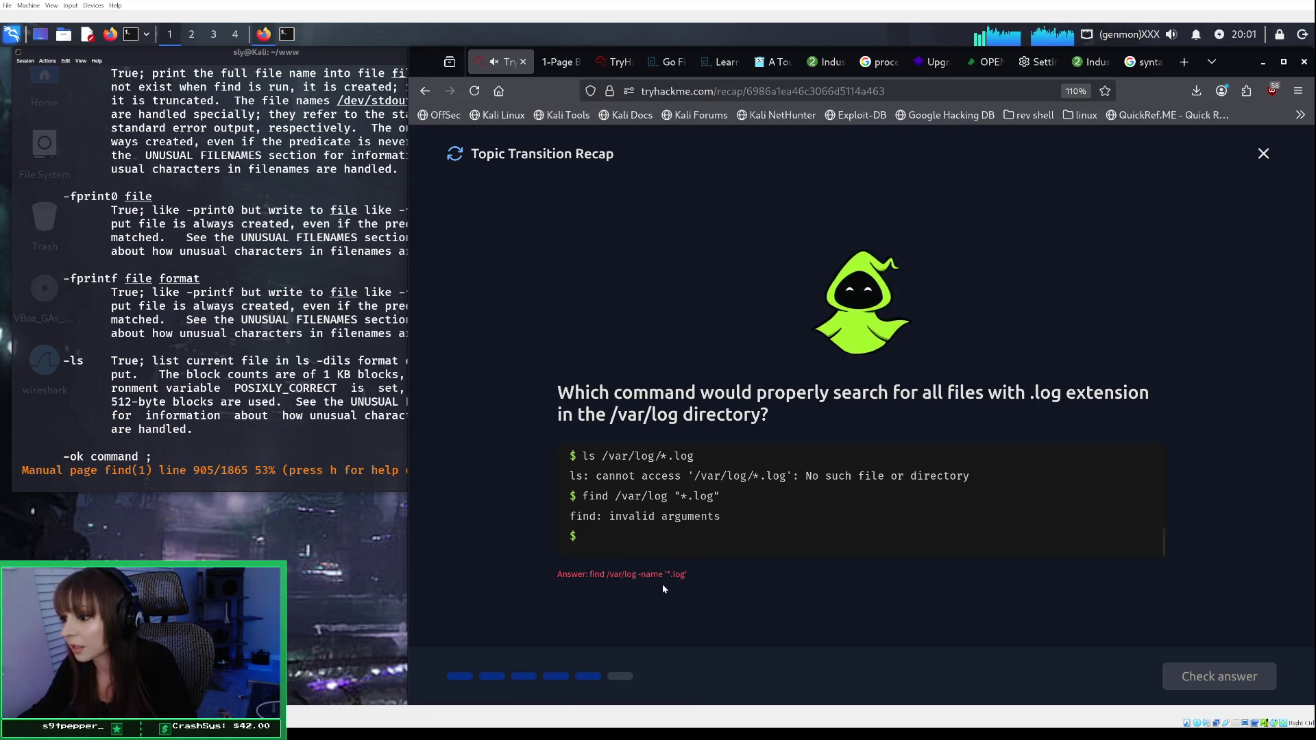
scroll(670, 546, up, 5)
scroll(676, 532, down, 2)
scroll(676, 533, down, 1)
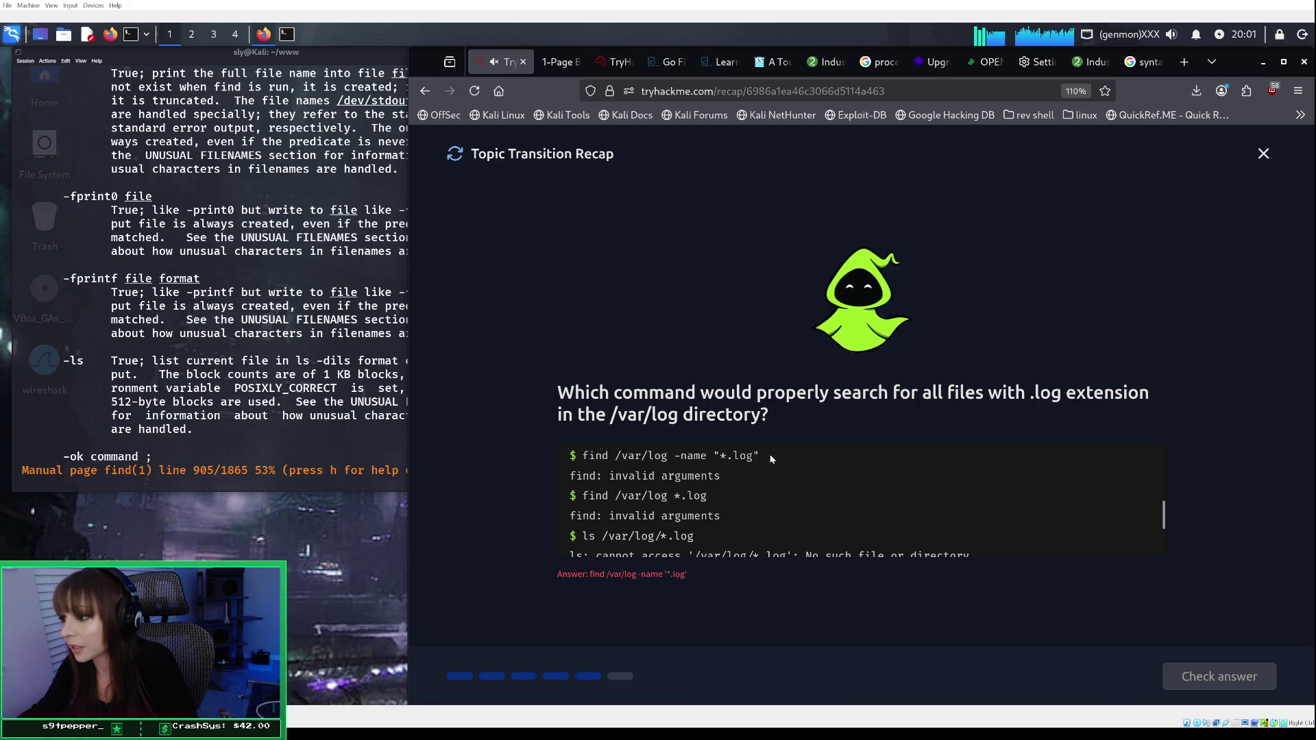
scroll(713, 515, down, 3)
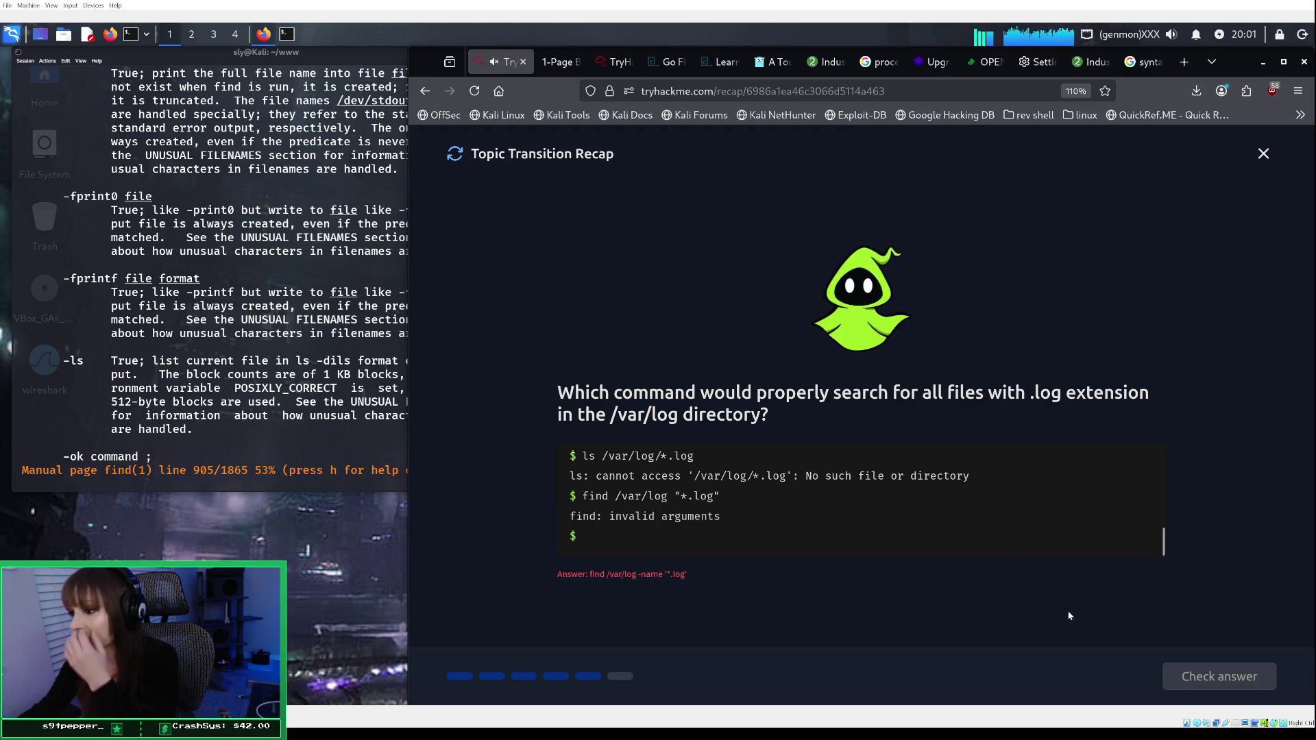
text(fi)
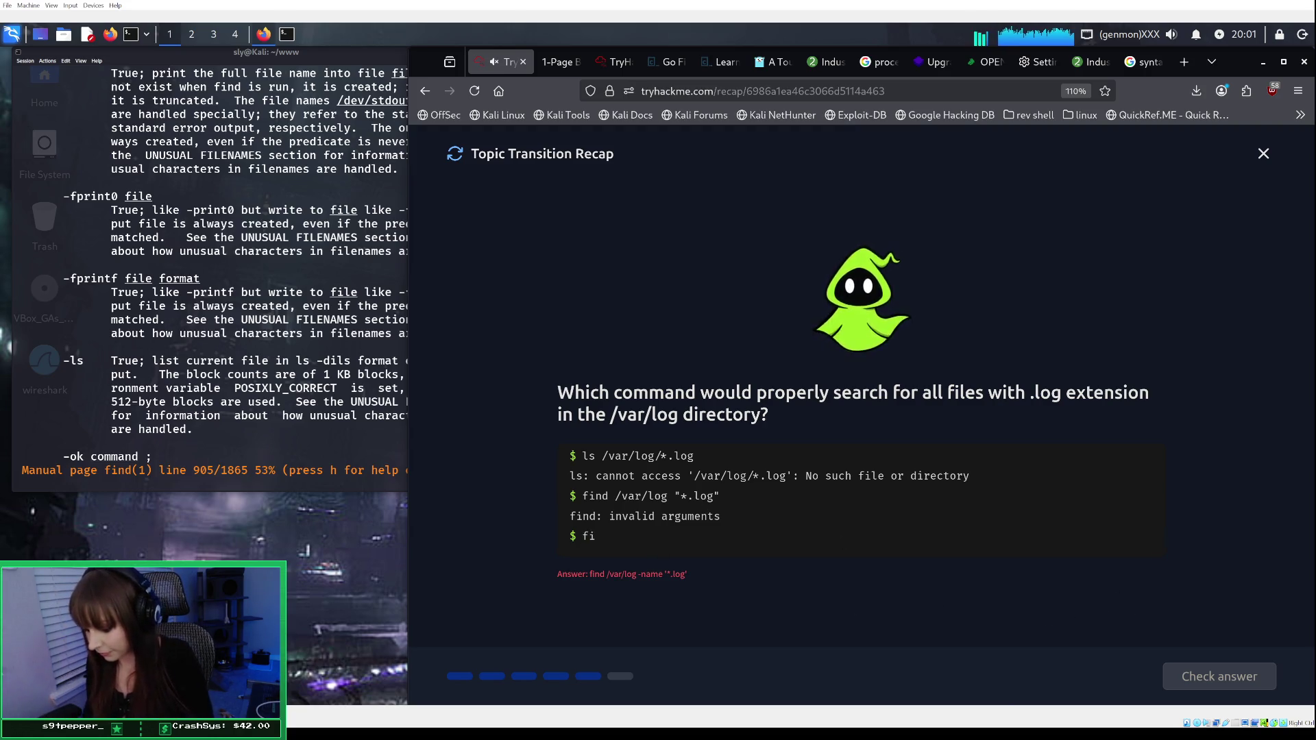
text(nd /va)
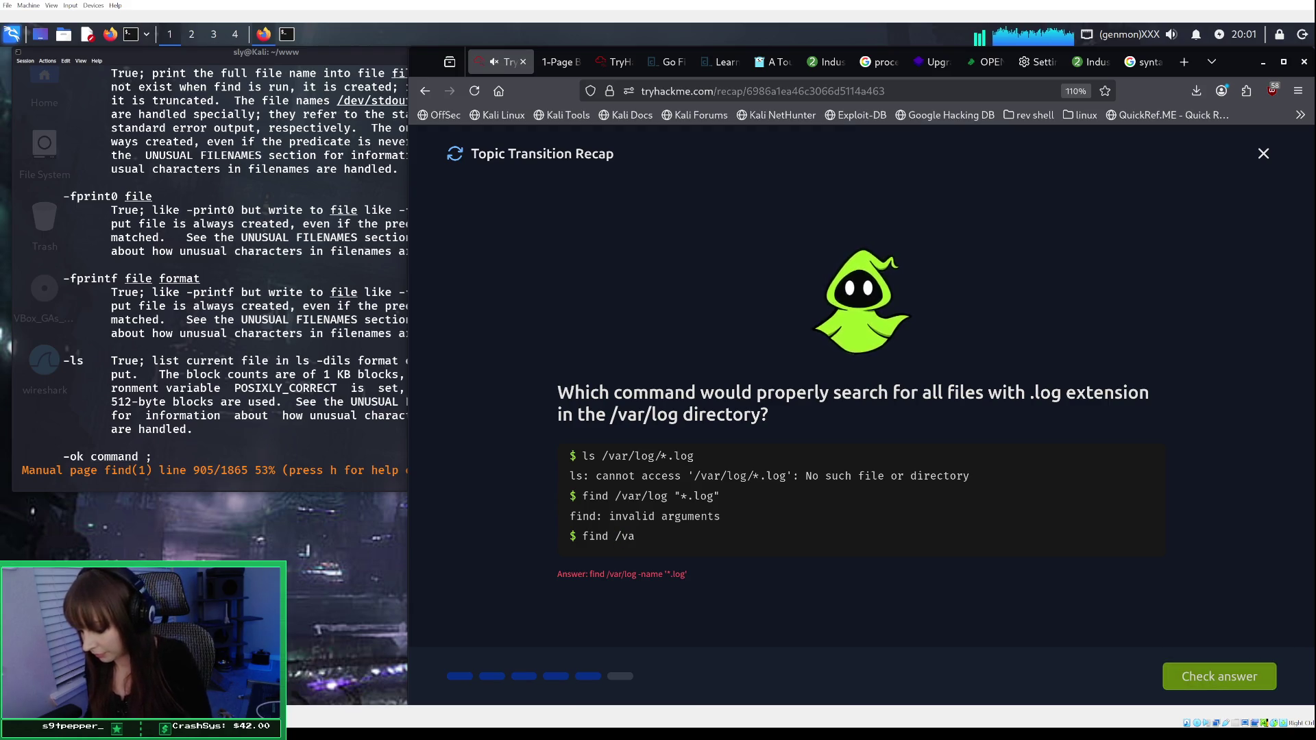
text(r/log)
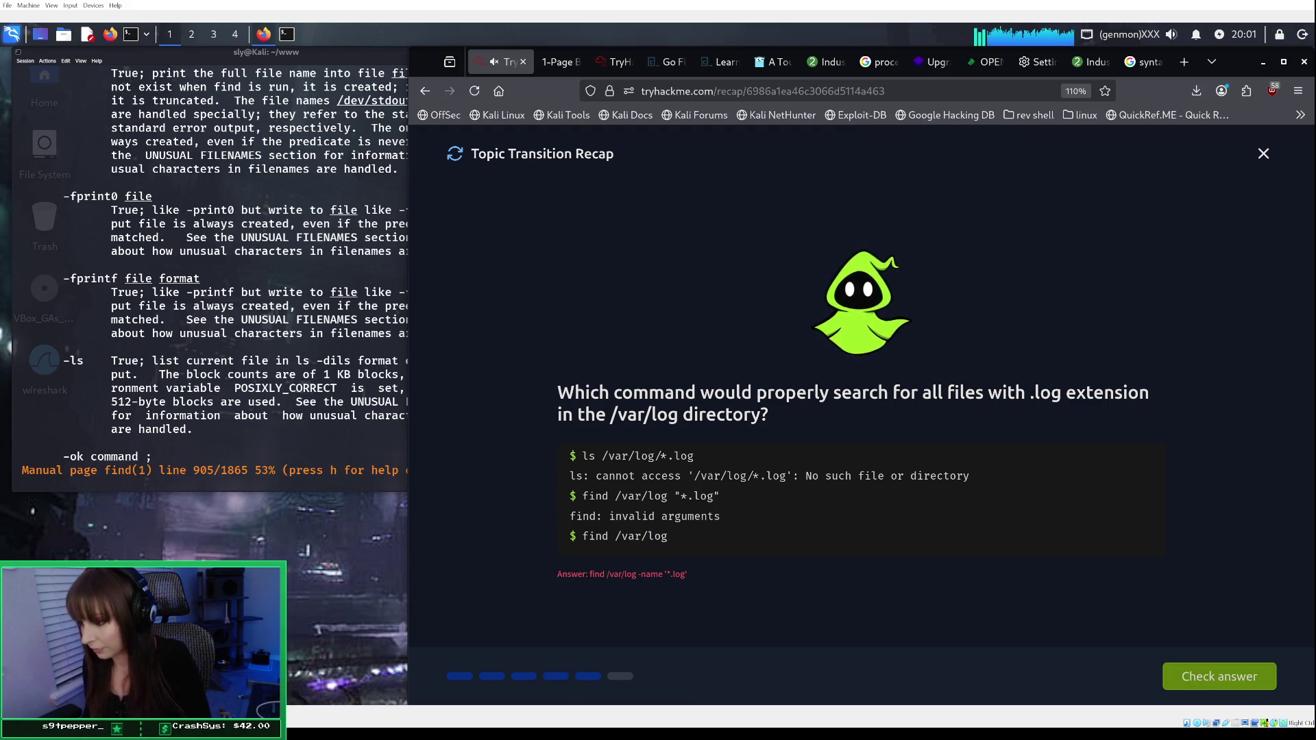
text( -name)
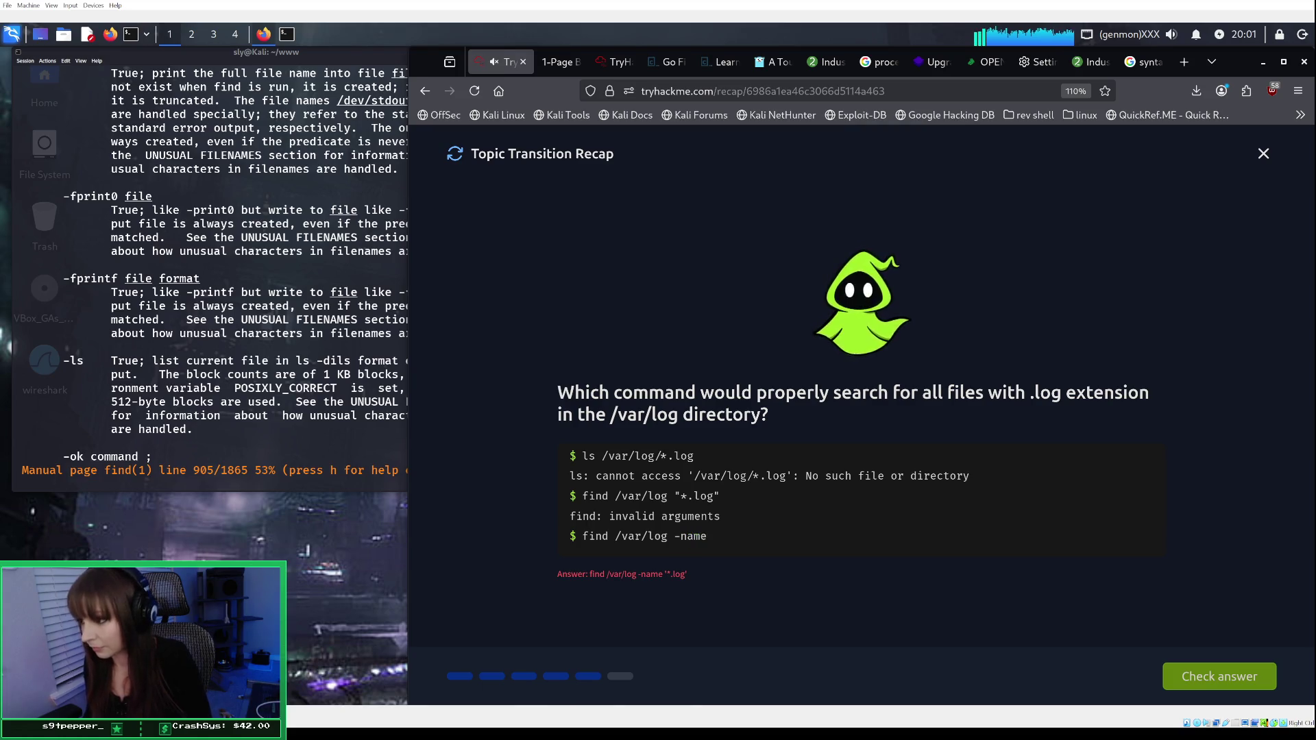
text( '*.logh)
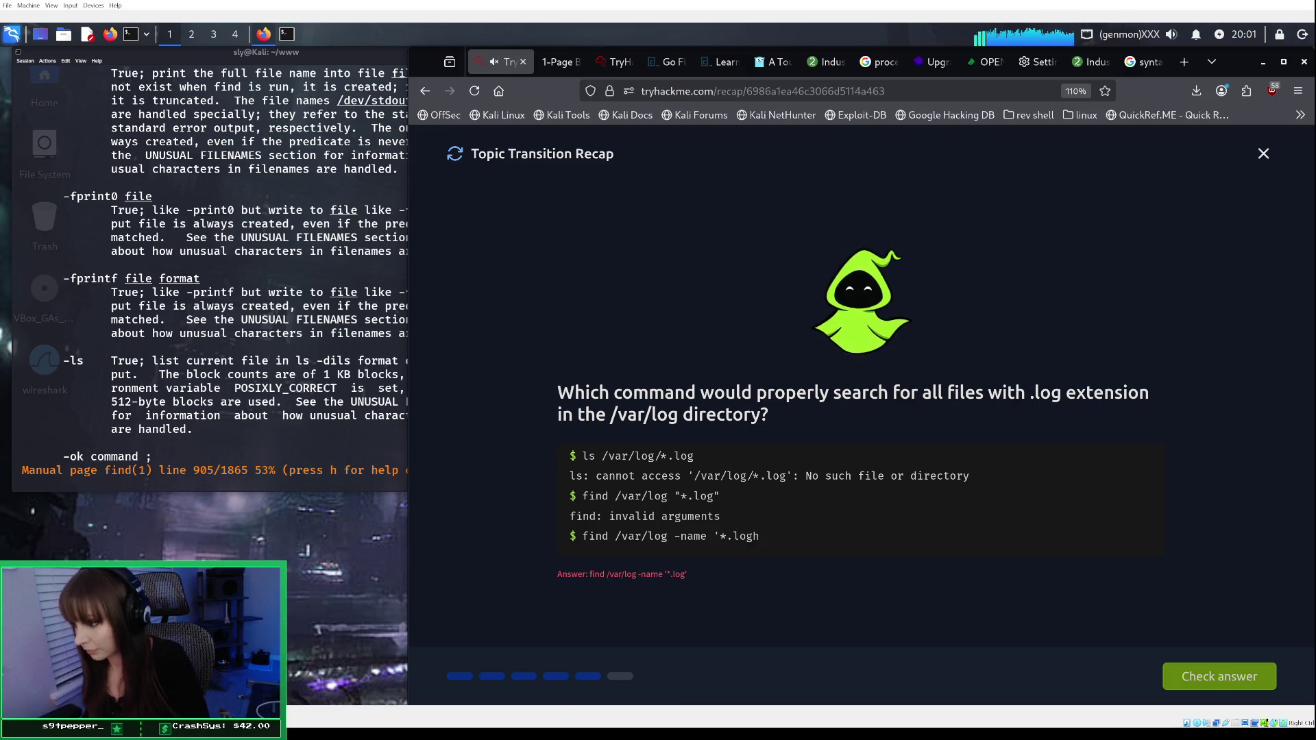
text(')
key(Return)
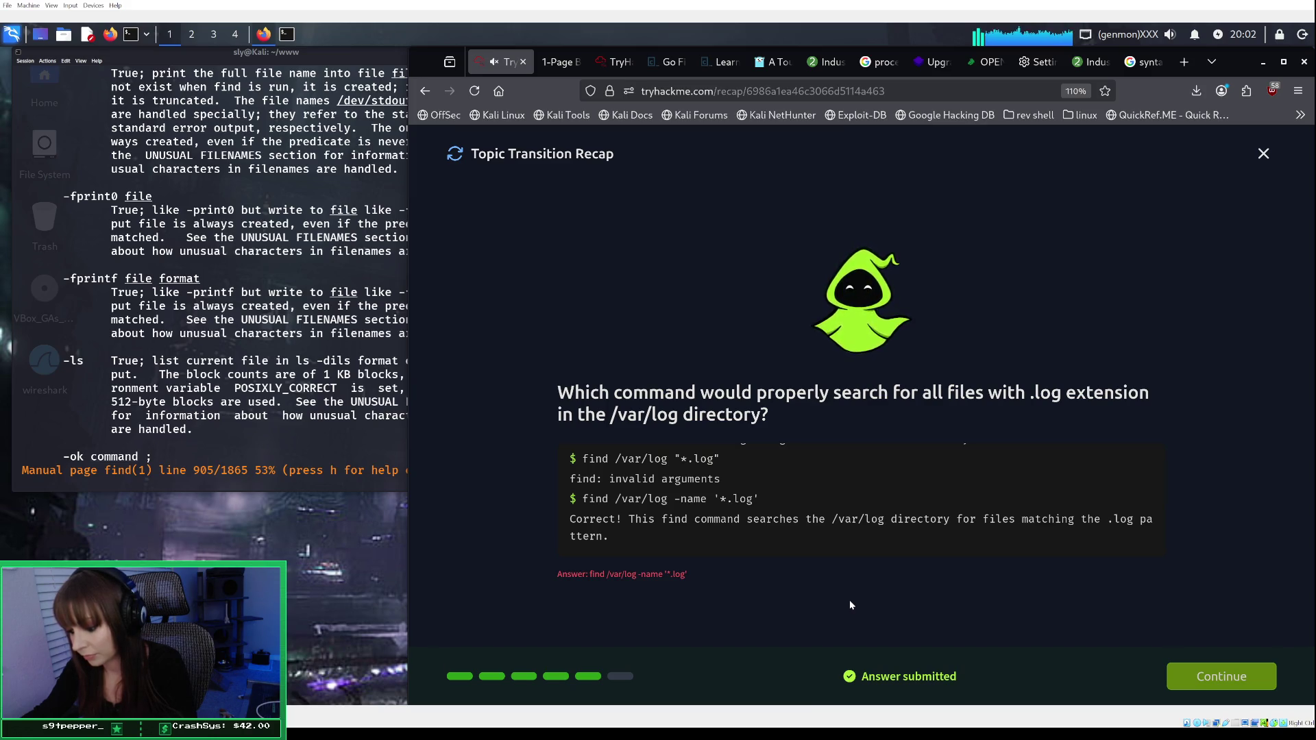
click(1215, 675)
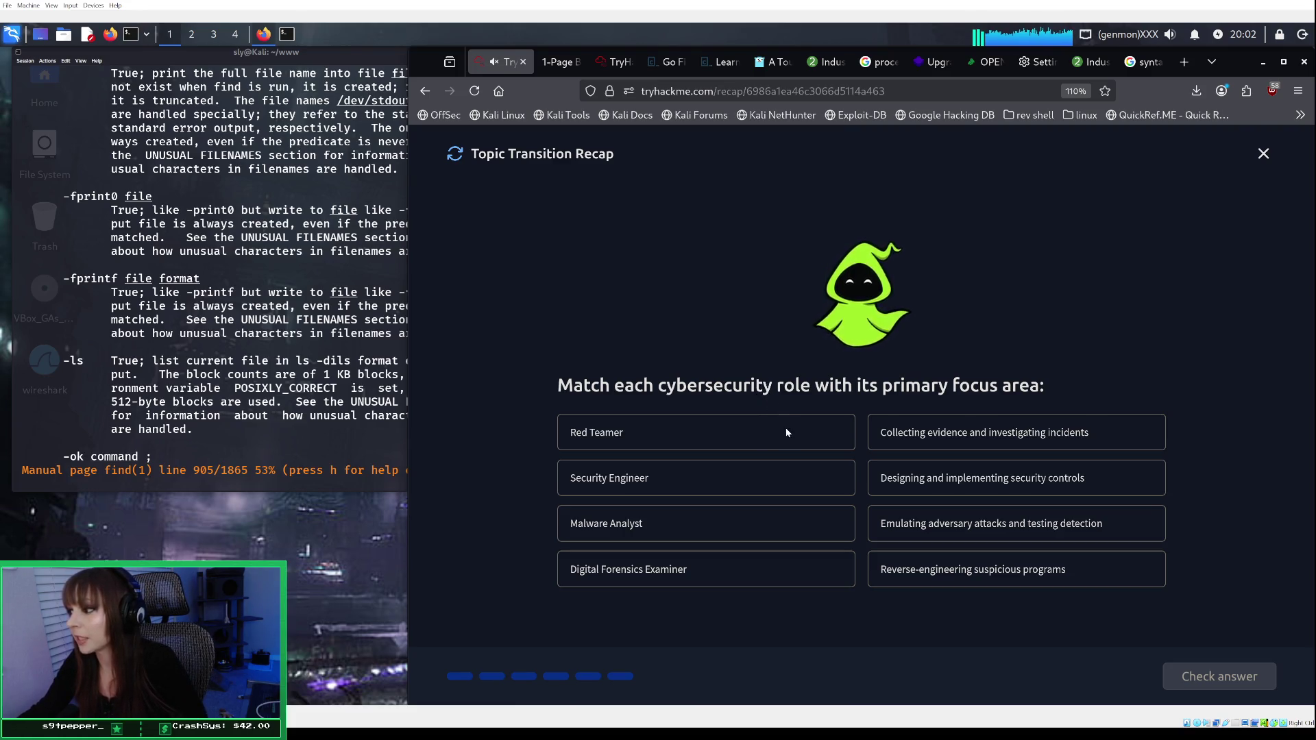
Step: Match Red Teamer to emulating adversary attacks and Malware Analyst to reverse-engineering programs, then close the recap
click(789, 426)
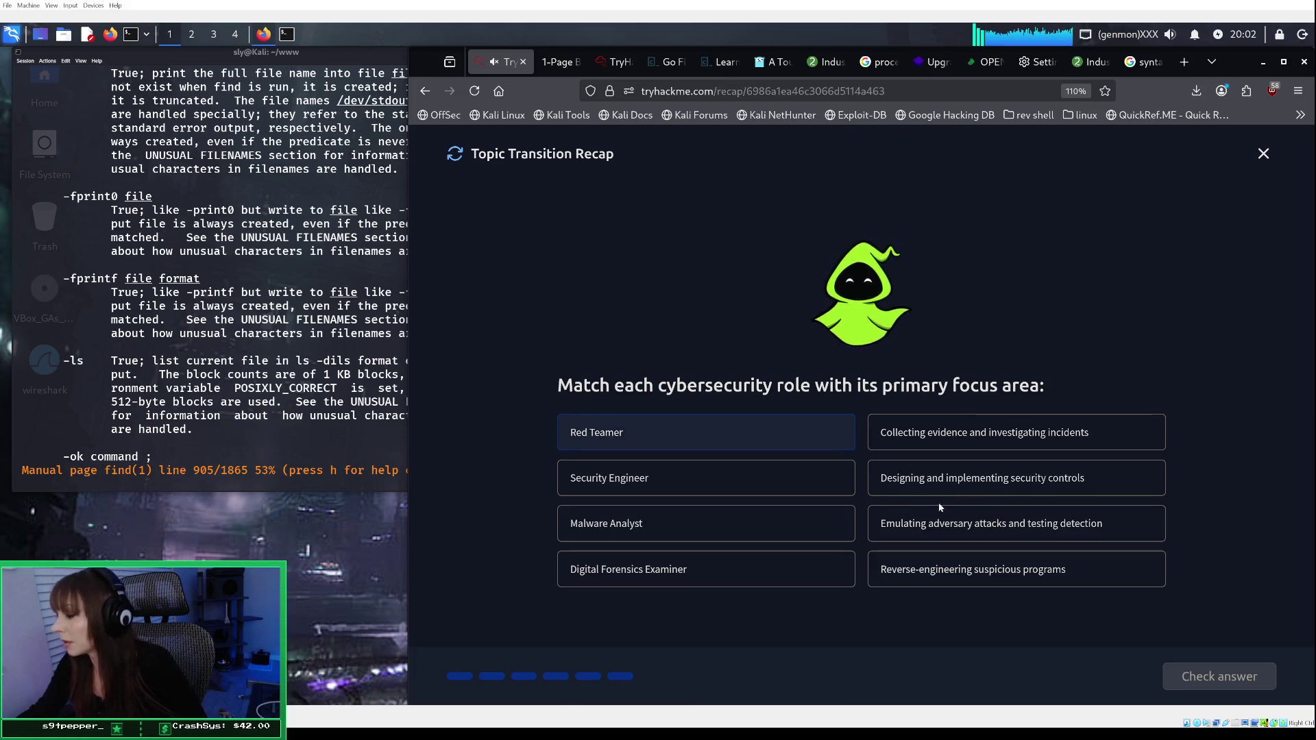
click(963, 526)
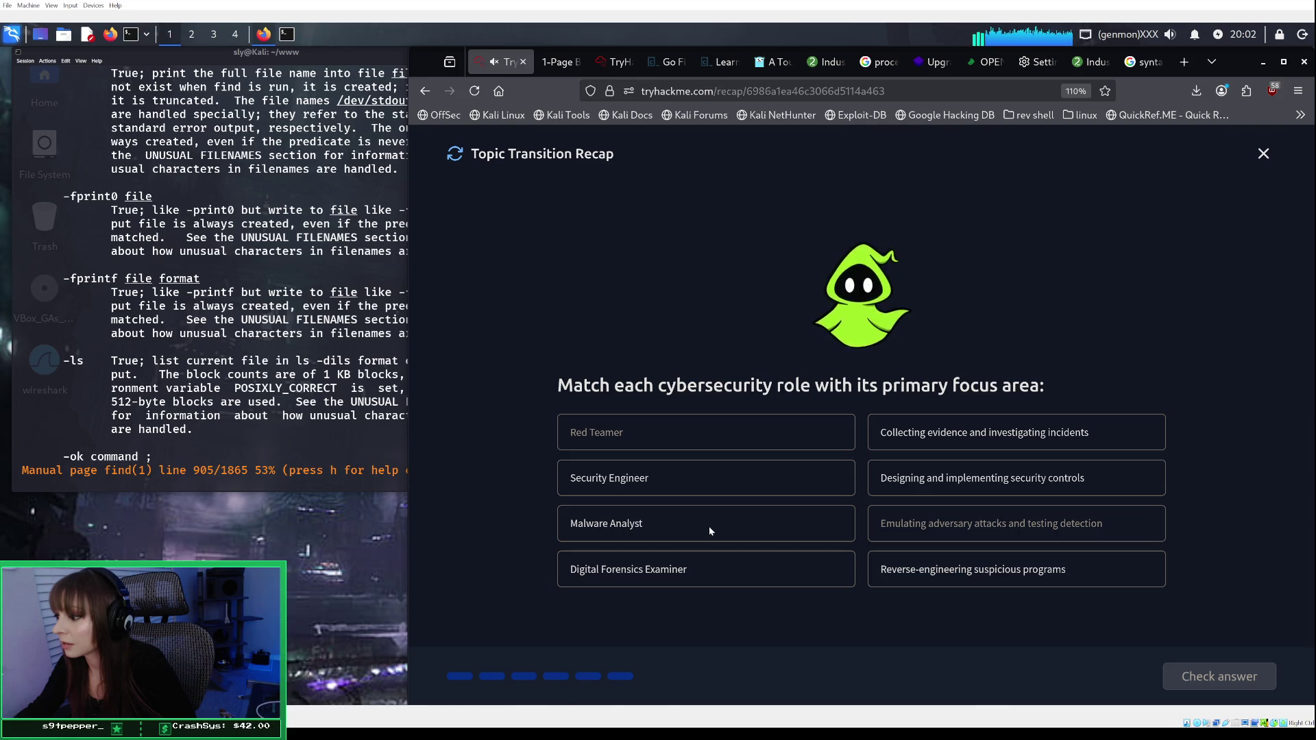
click(711, 532)
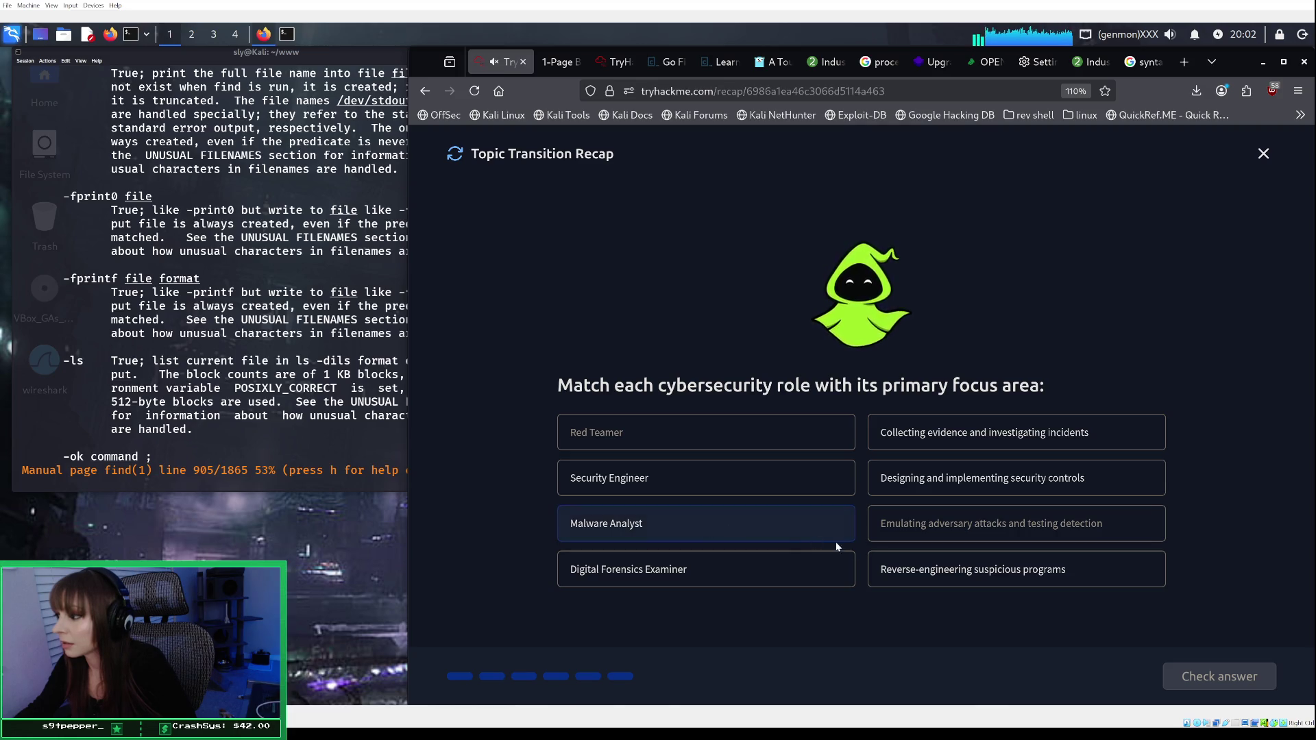
click(911, 573)
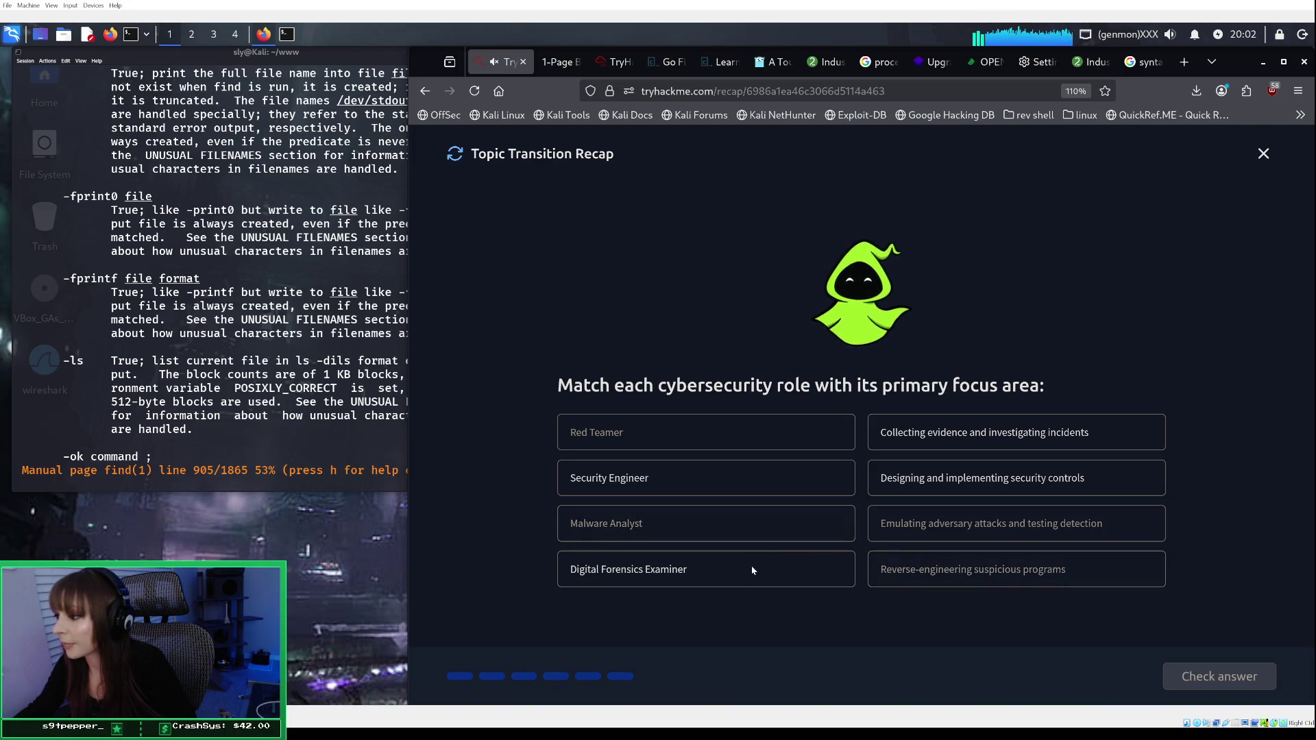
key(Escape)
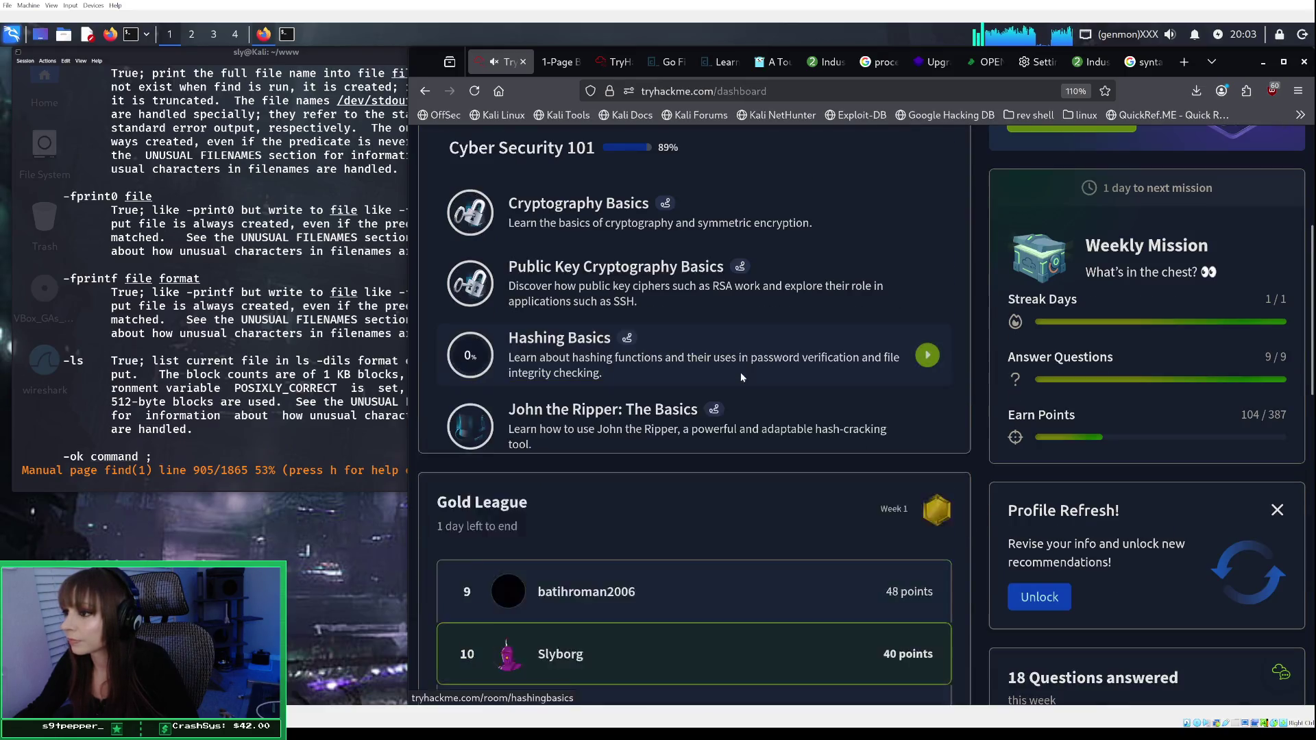
Step: Open Cyber Security 101, expand the OWASP Top 10 (2025) module, and open the IAAA Failures room
click(737, 557)
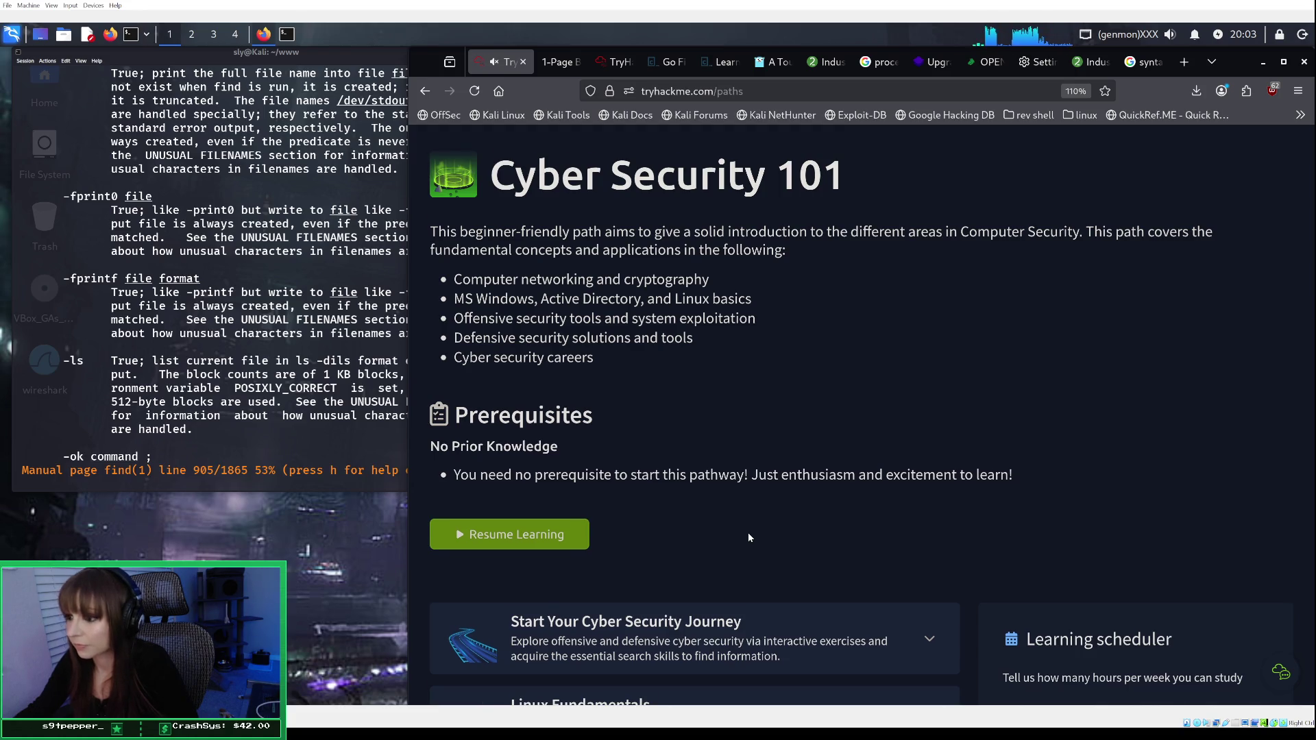
scroll(749, 538, down, 2)
scroll(610, 436, down, 12)
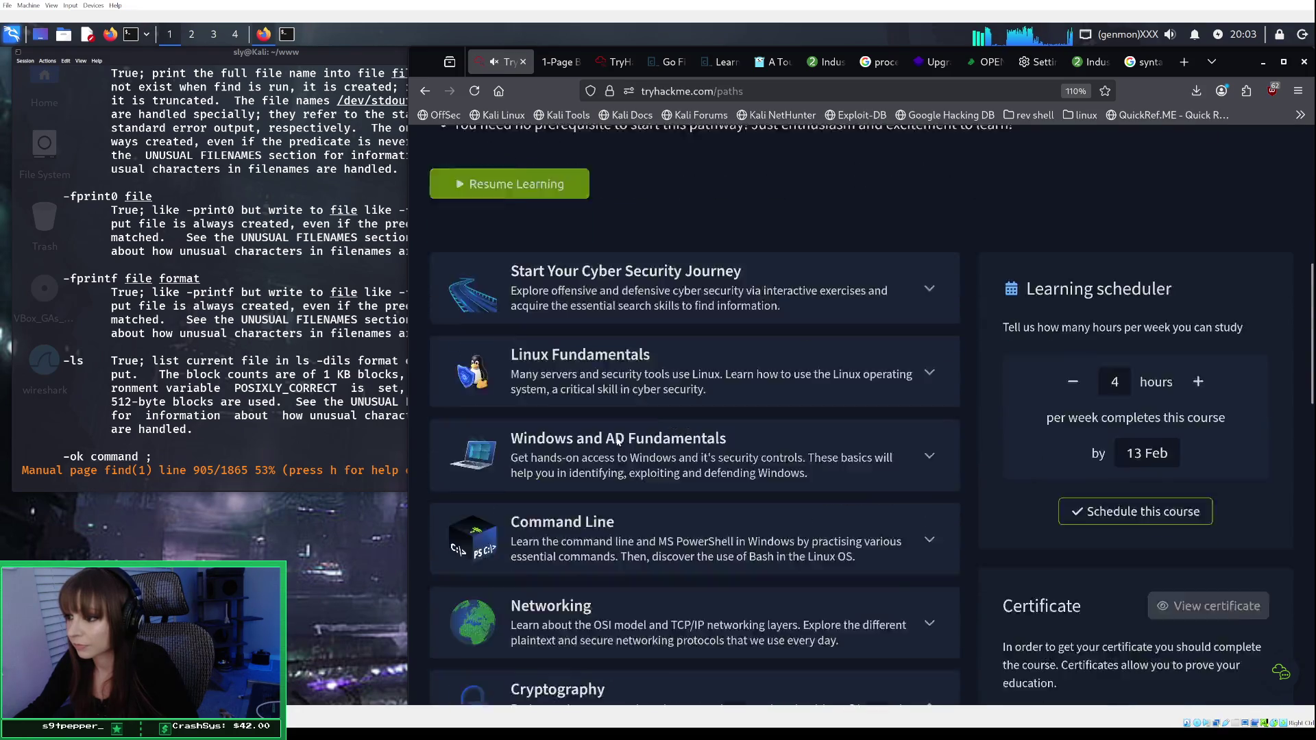
scroll(623, 446, down, 10)
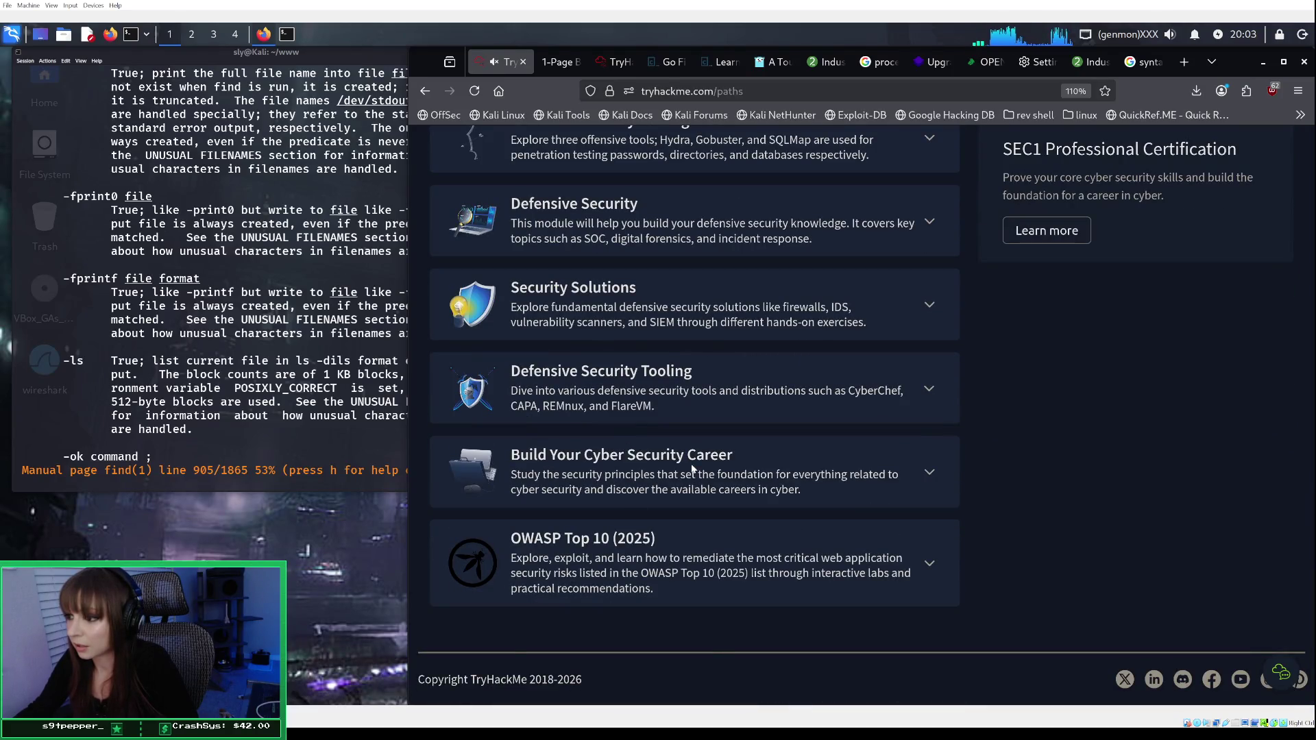
click(693, 468)
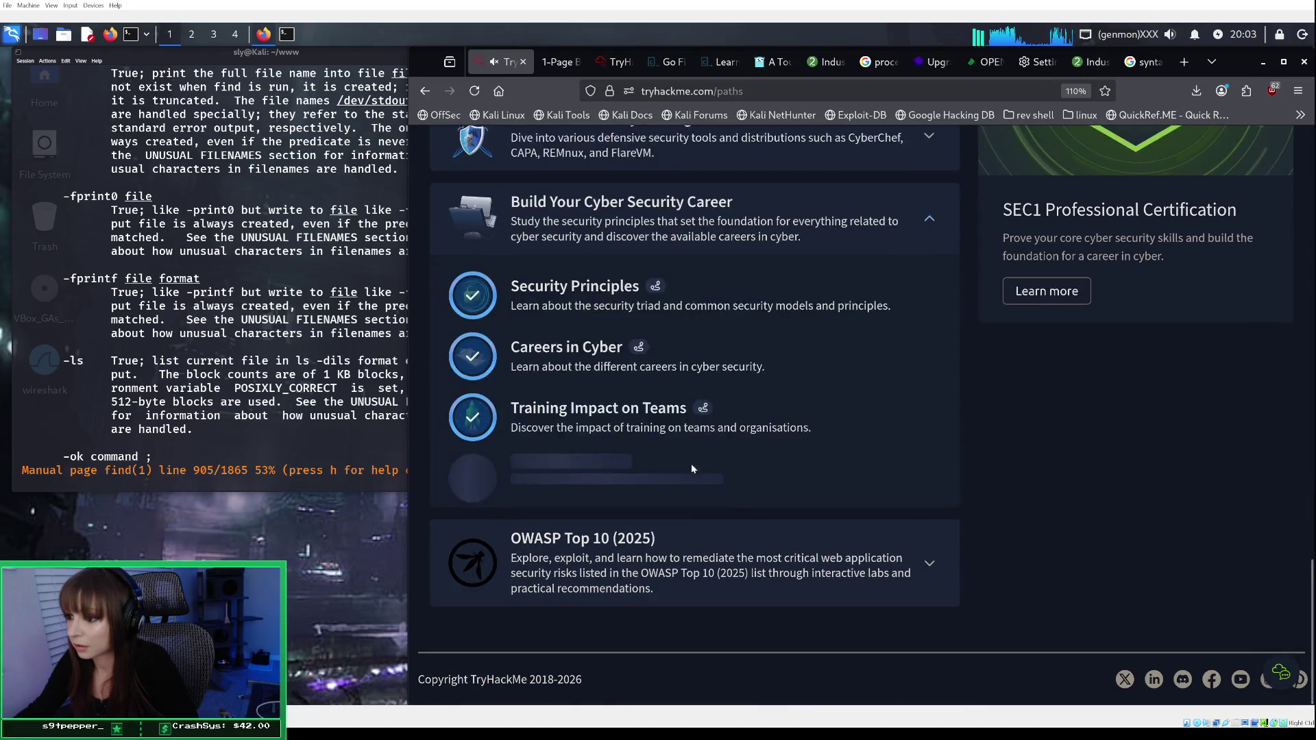
click(661, 581)
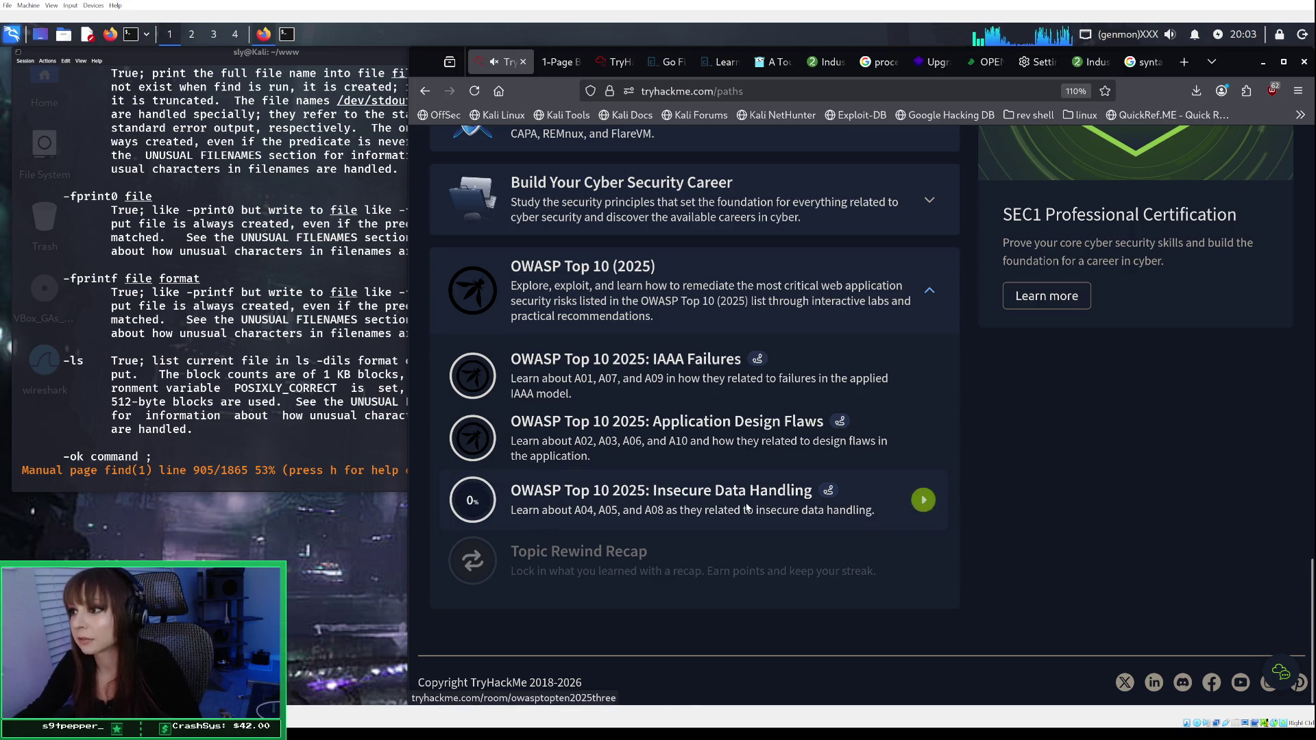
scroll(751, 493, up, 1)
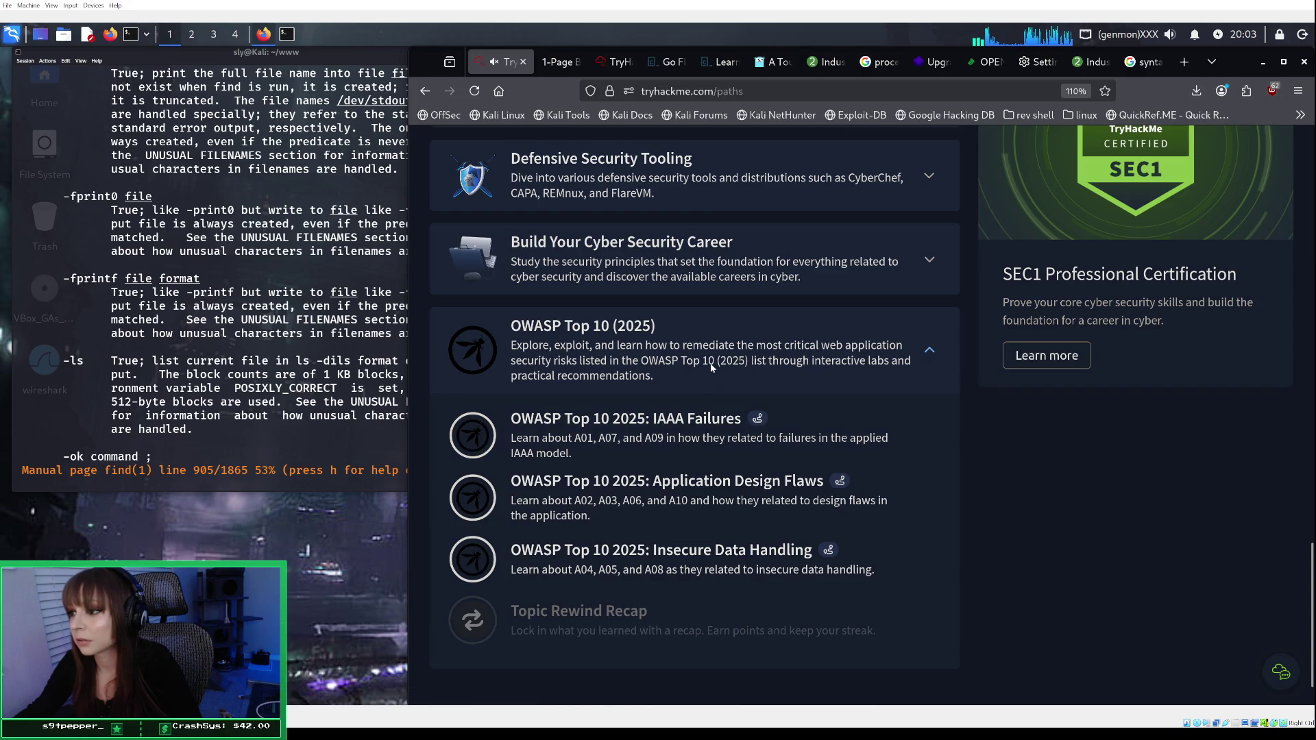
scroll(713, 371, down, 1)
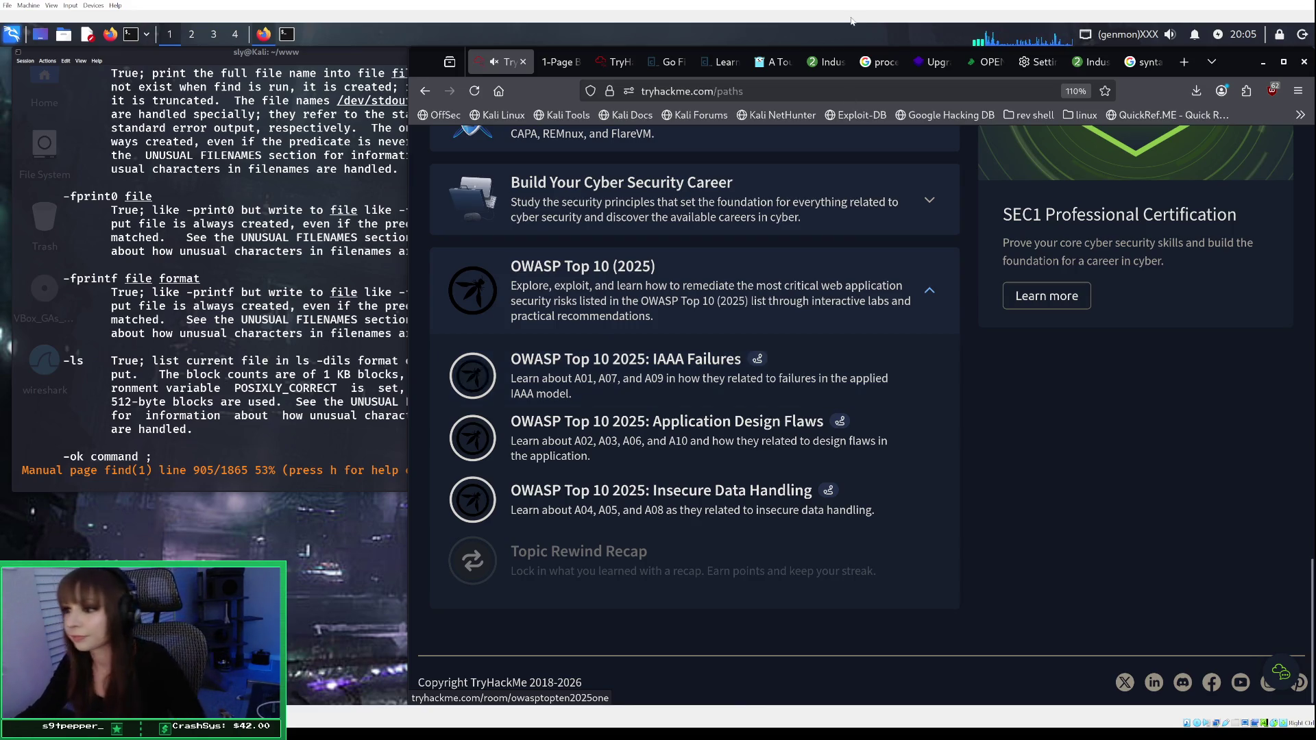
click(594, 363)
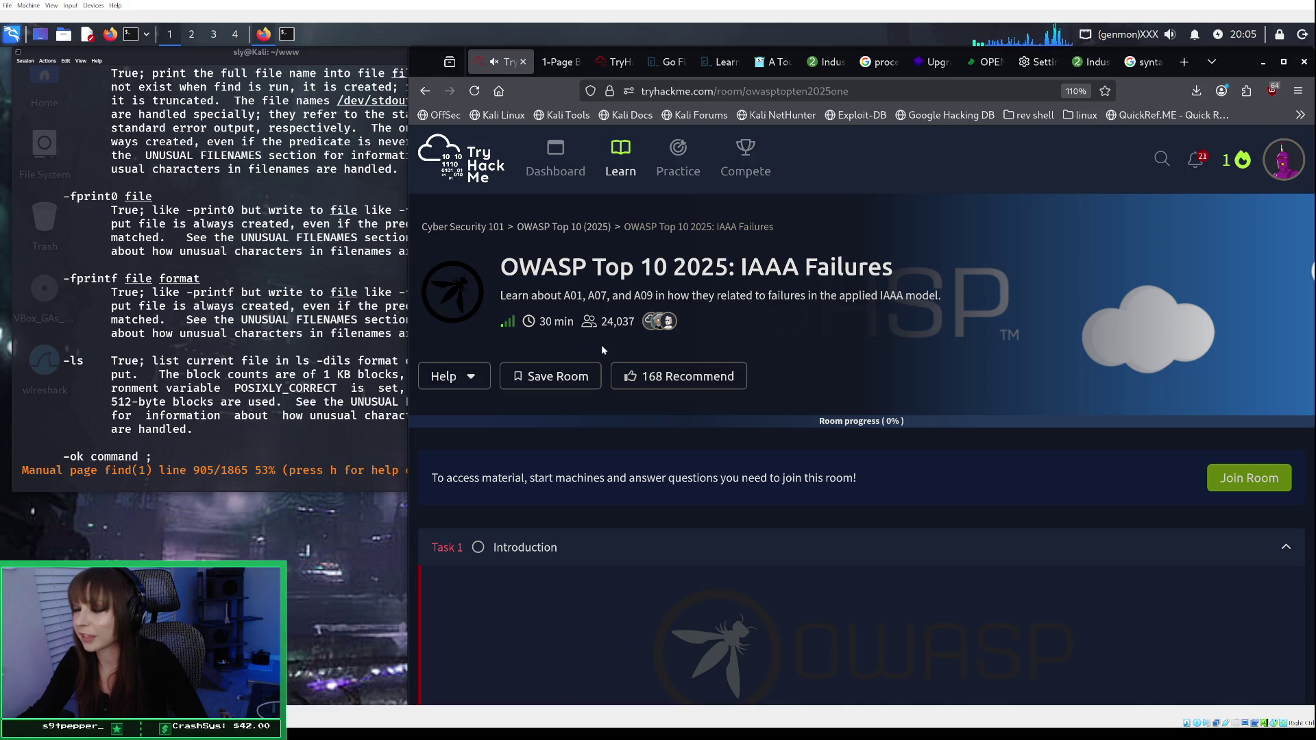
scroll(636, 334, down, 3)
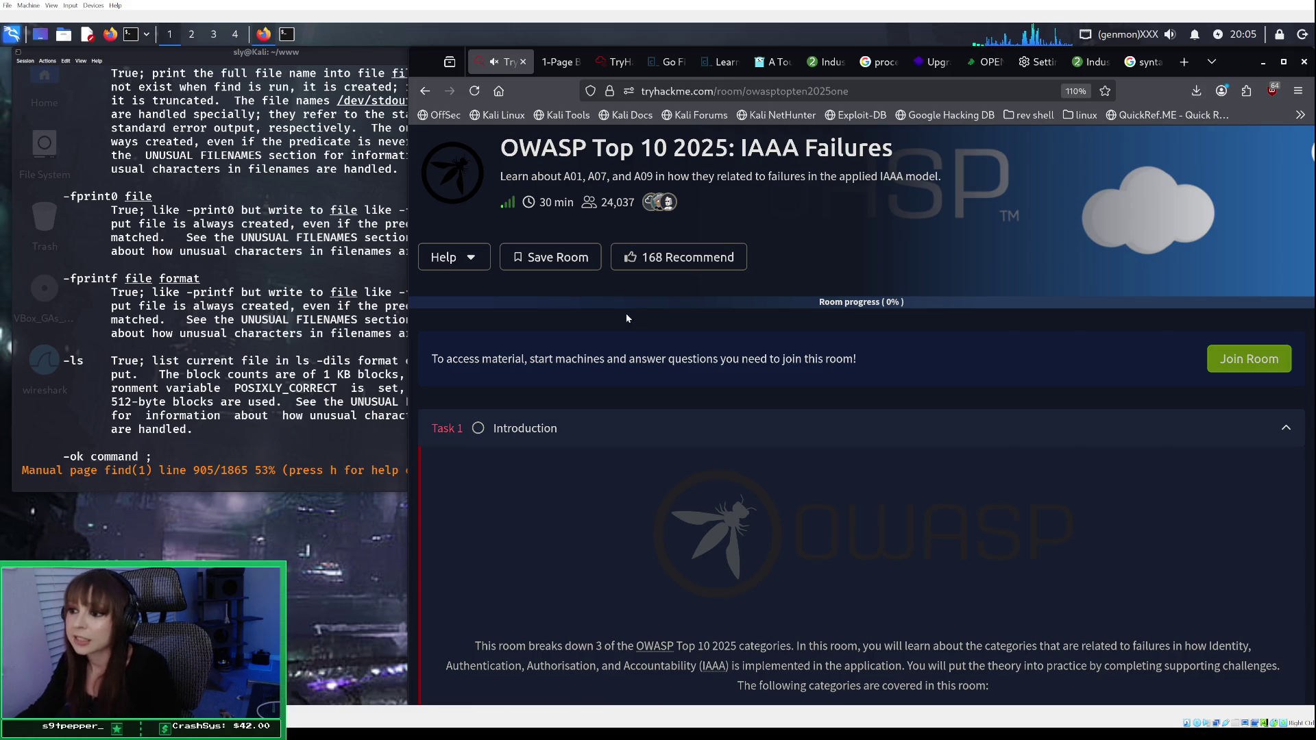
scroll(612, 369, down, 3)
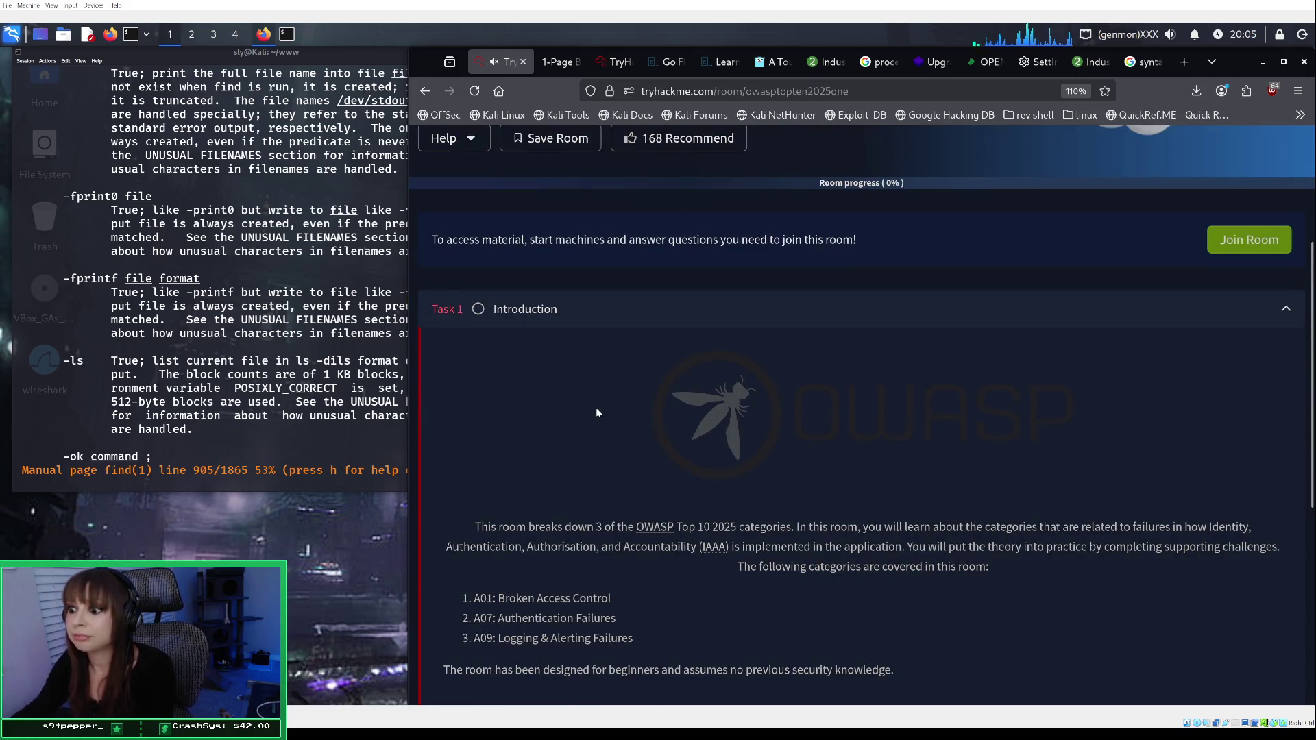
scroll(684, 434, down, 3)
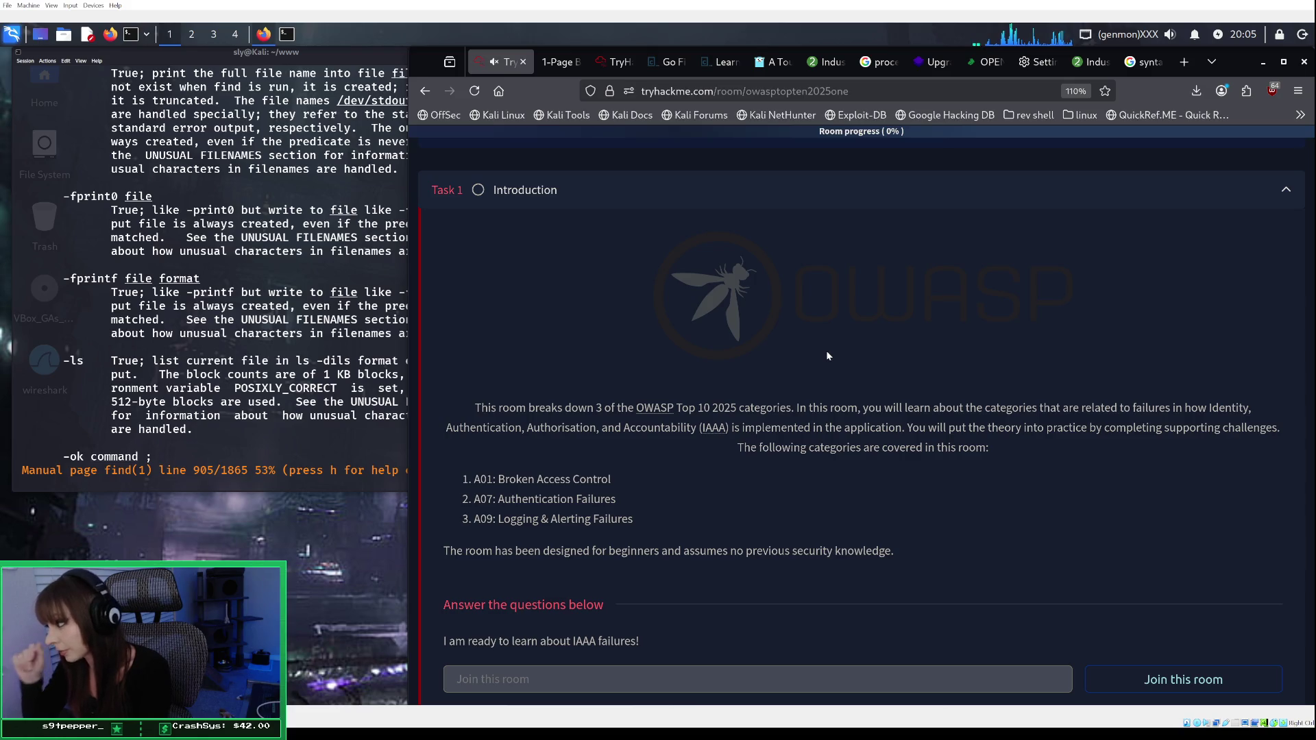
scroll(854, 405, up, 4)
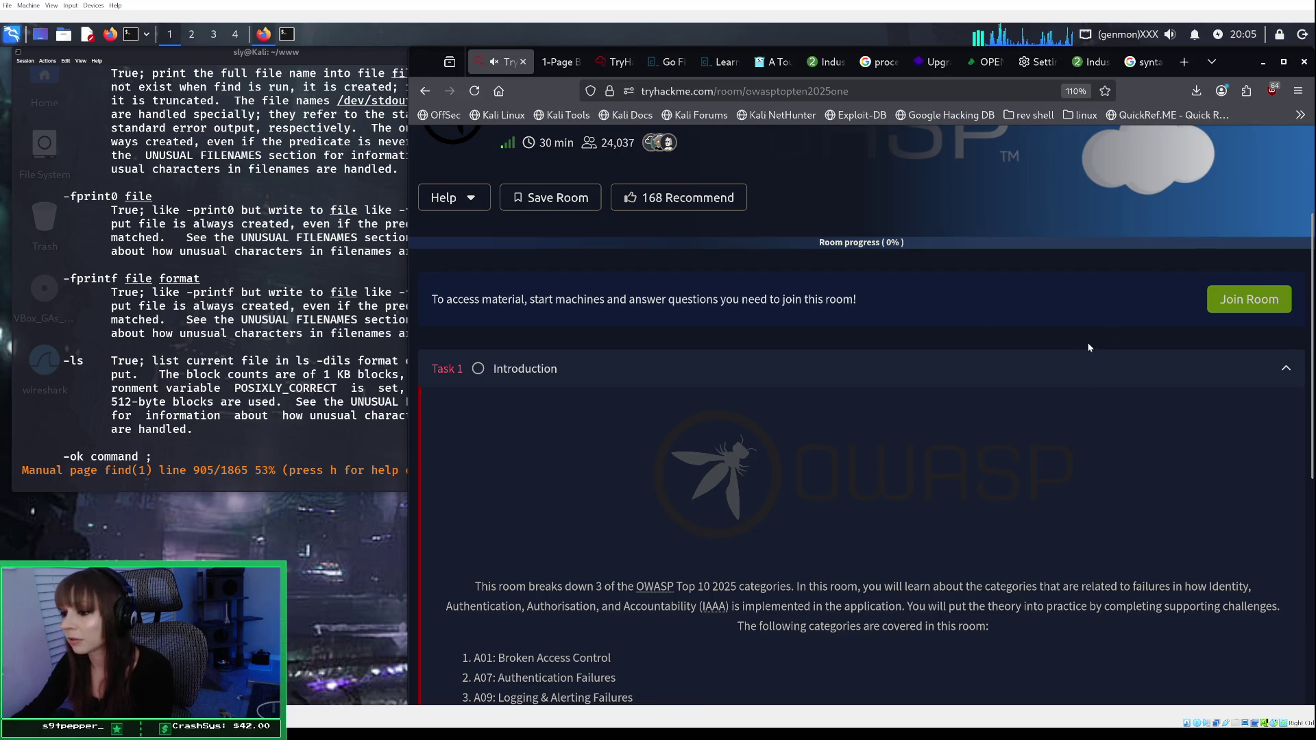
scroll(1090, 347, down, 3)
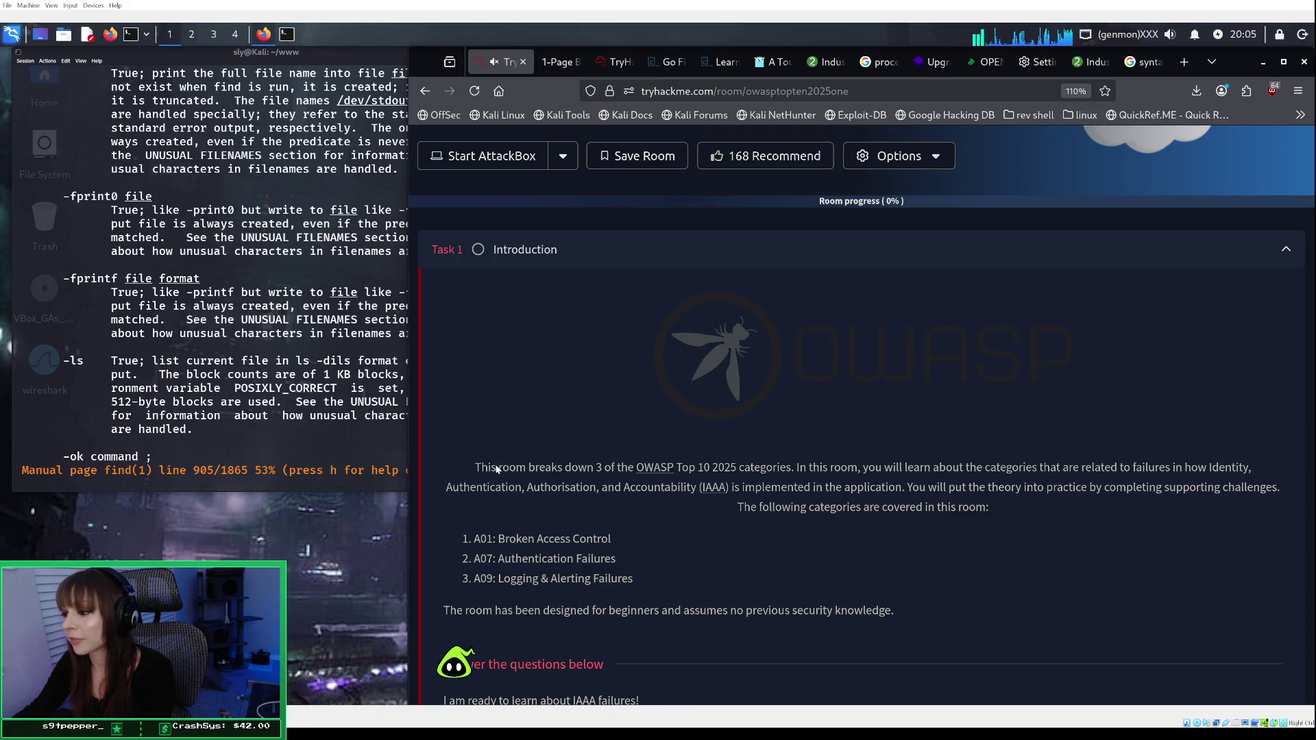
scroll(709, 469, down, 2)
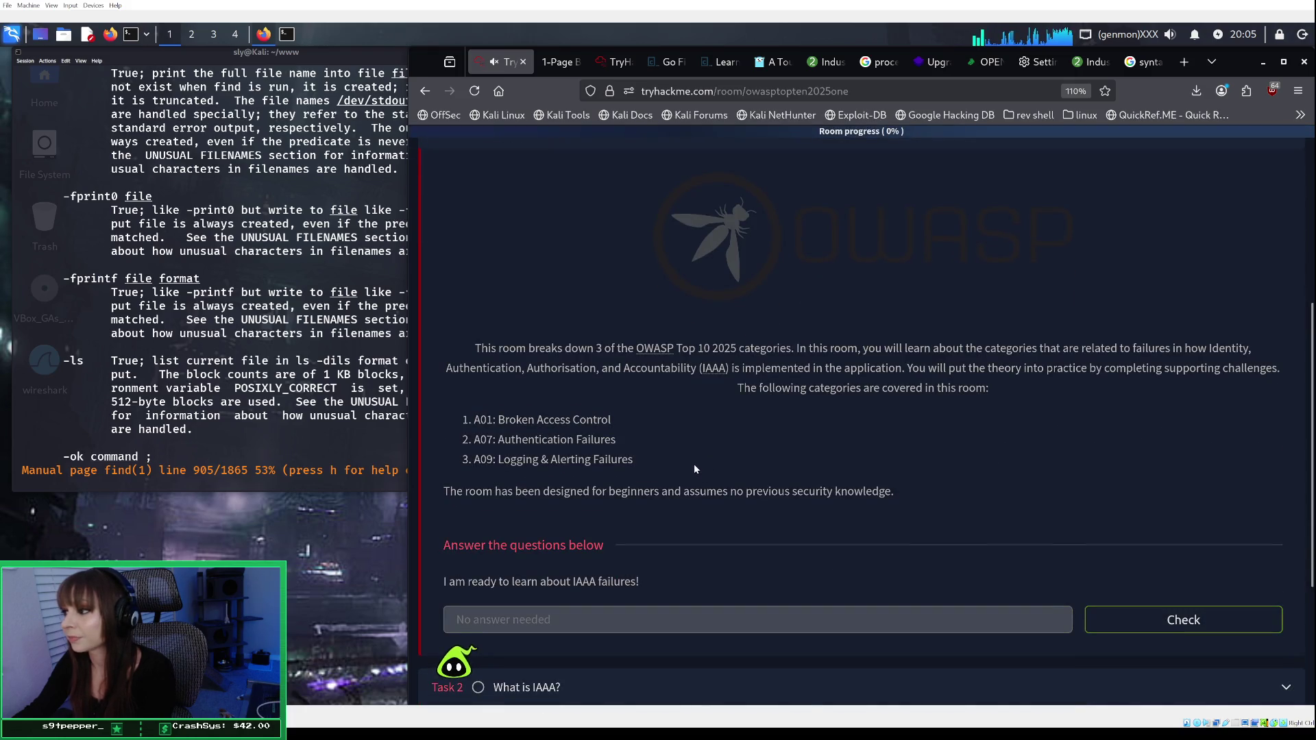
scroll(692, 461, down, 1)
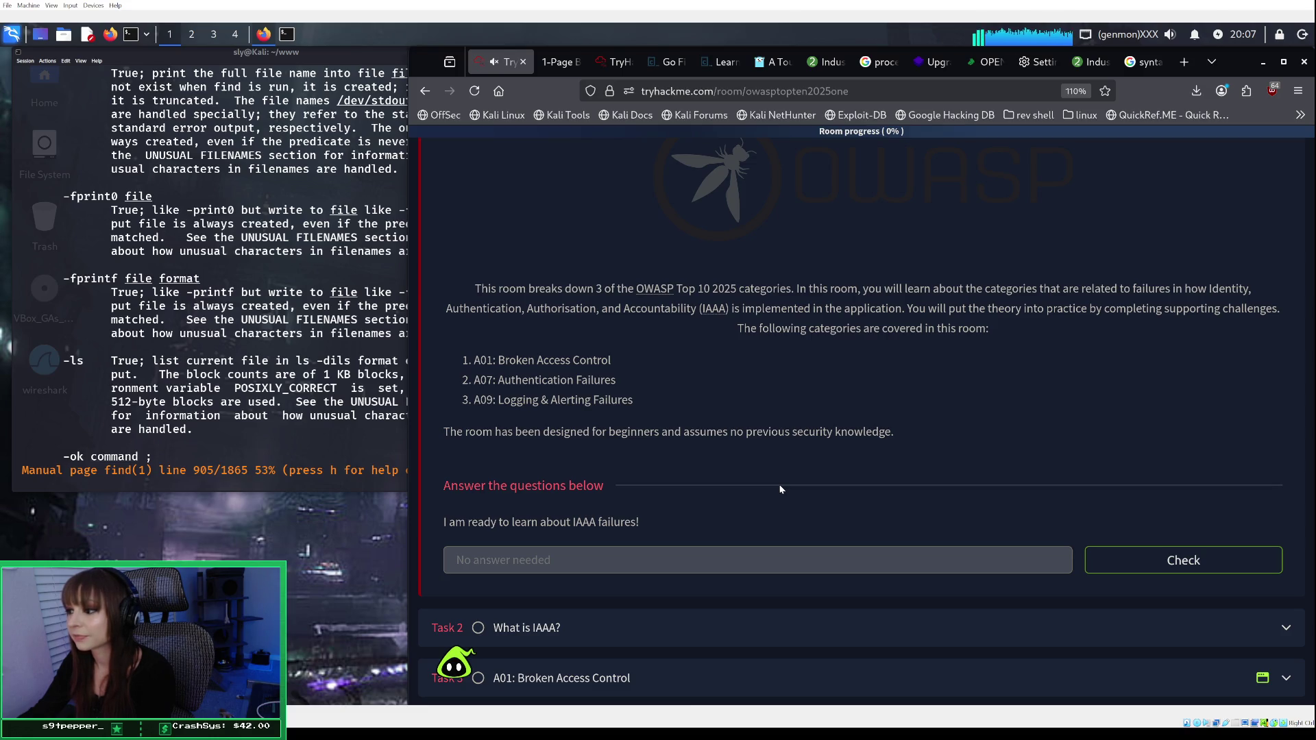
click(1124, 562)
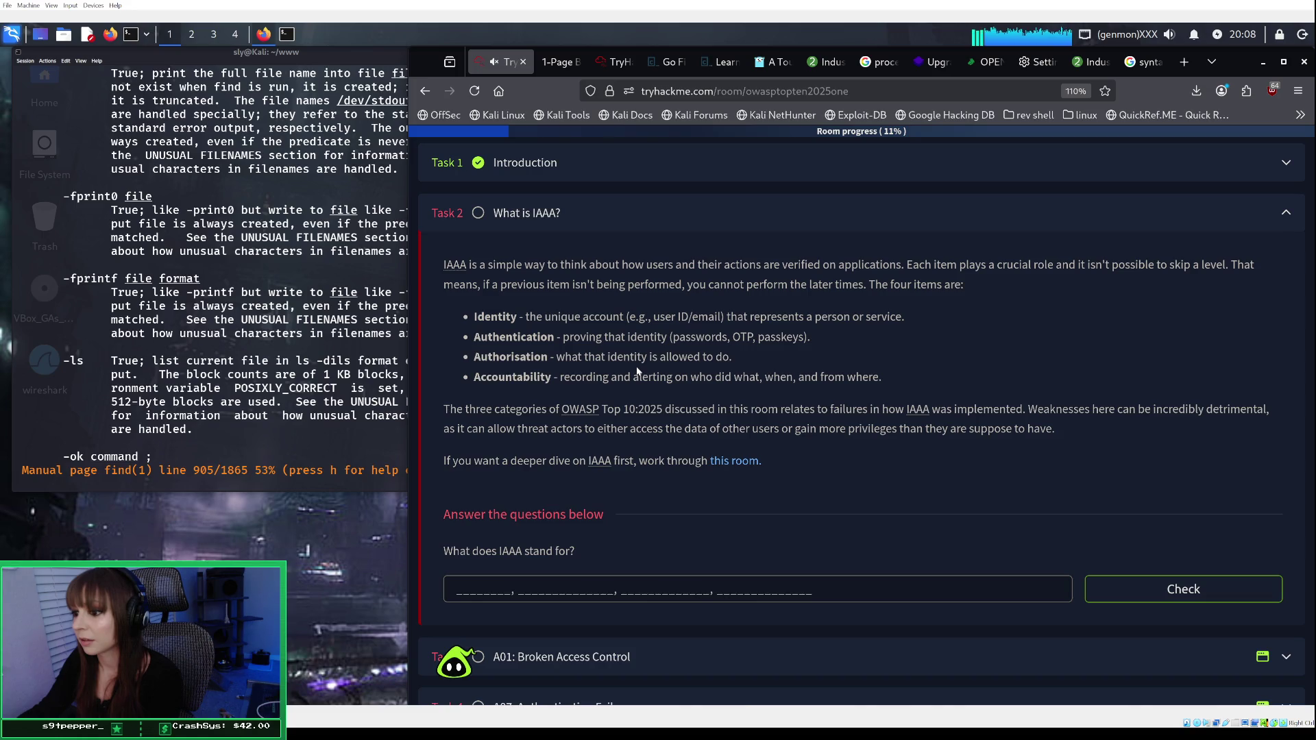
Step: Answer the IAAA question with 'Identity, Authentication, Authorisation, Accountability'
click(496, 587)
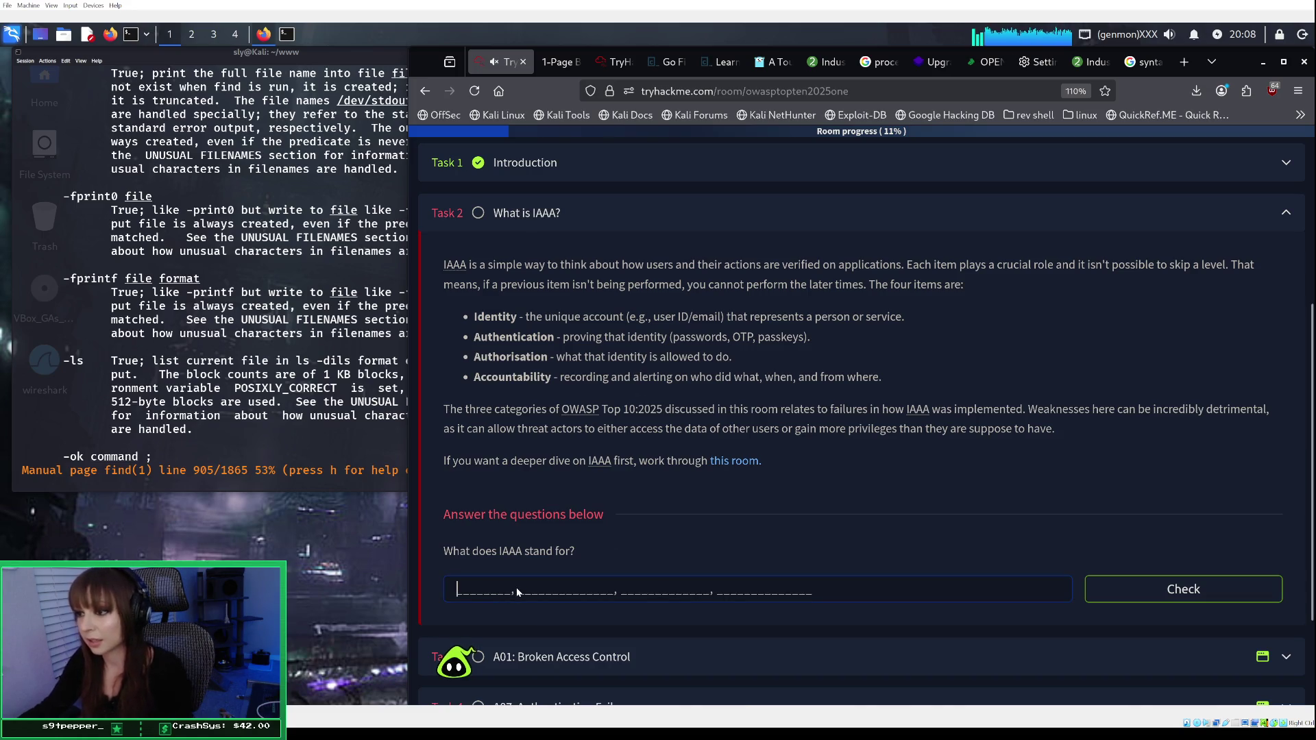
text(ind)
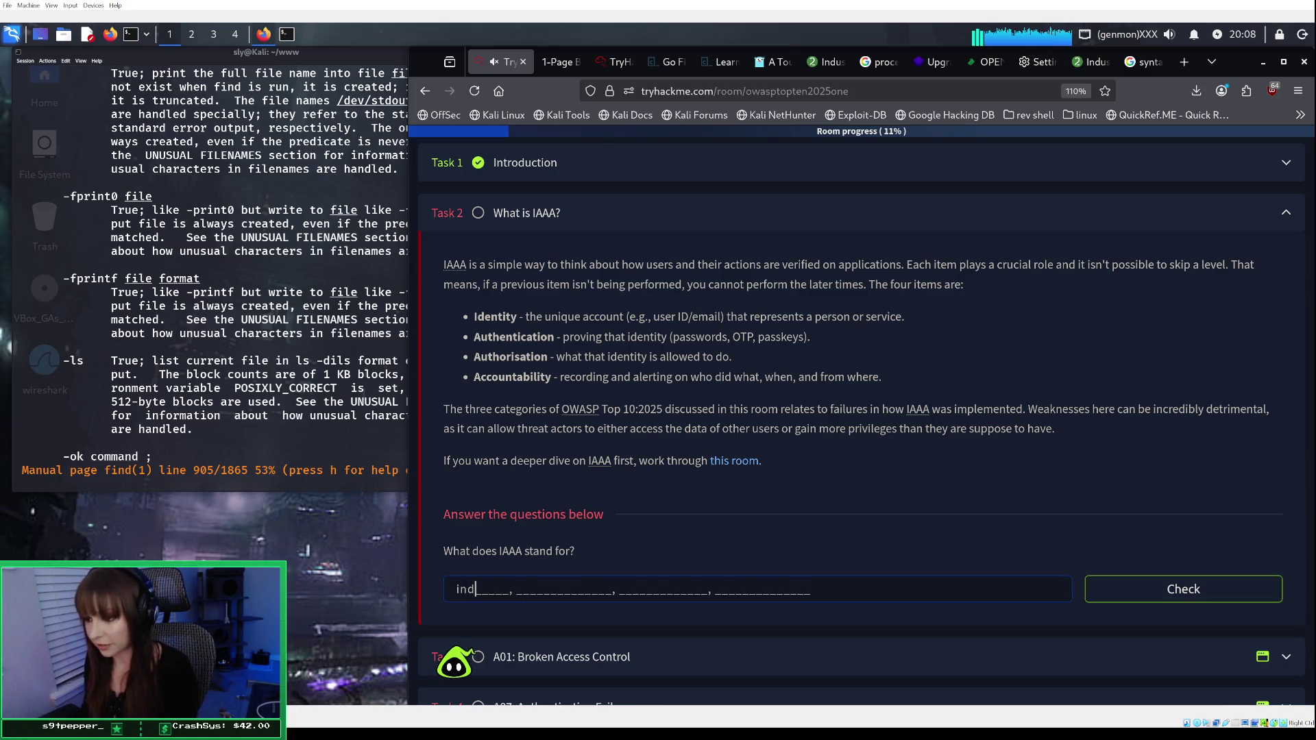
text(entit, y)
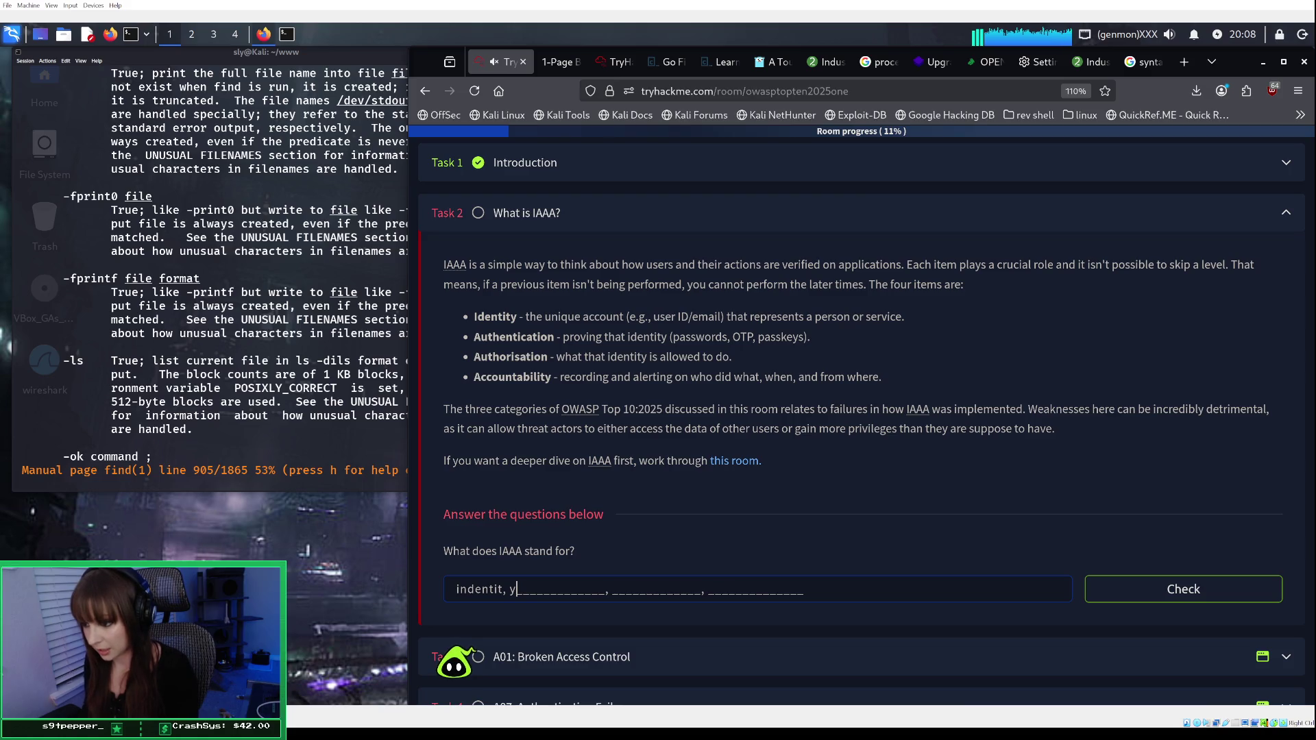
key(BackSpace)
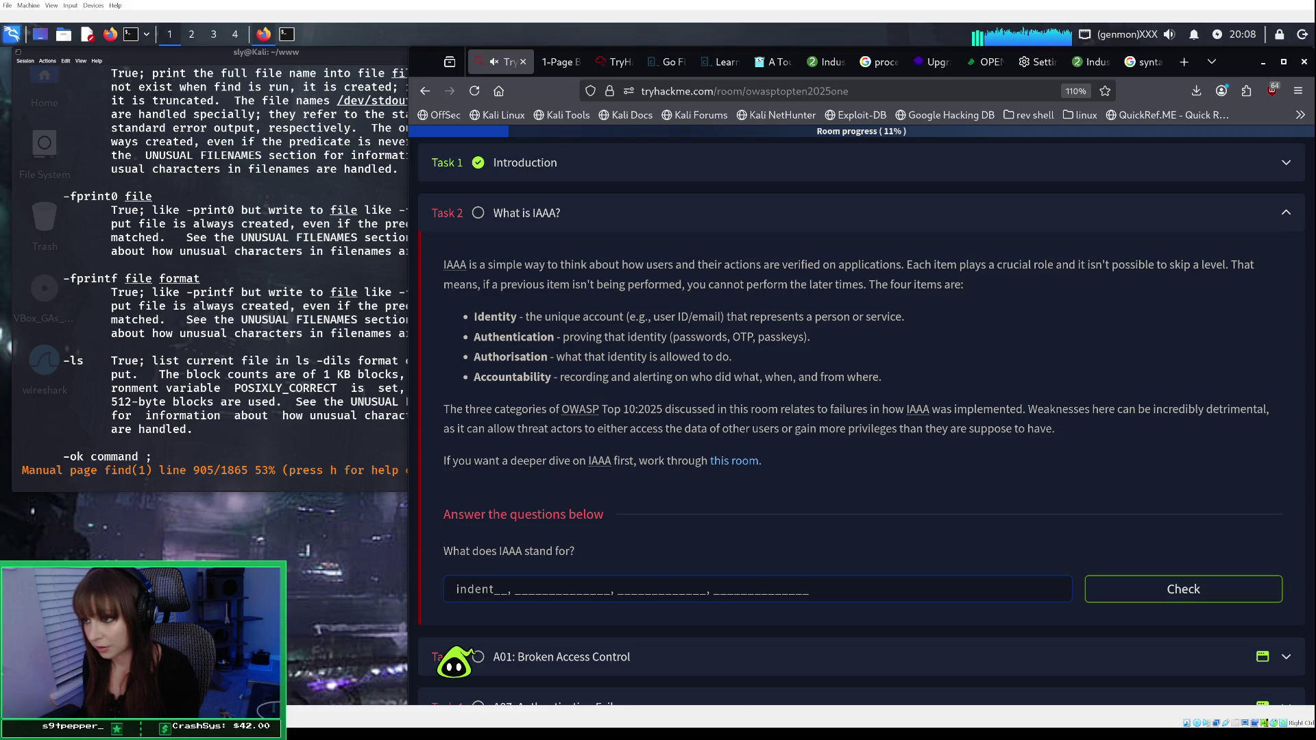
key(BackSpace)
key(BackSpace)
key(BackSpace)
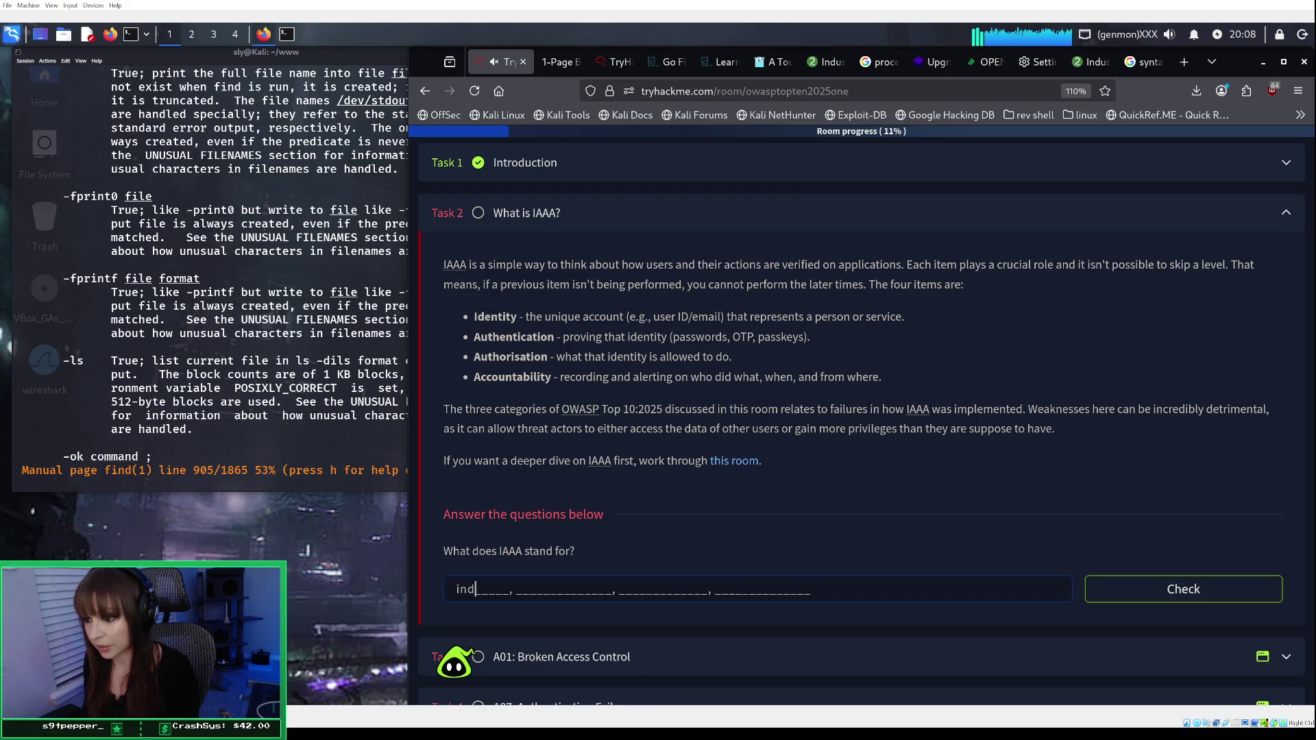
text(denti)
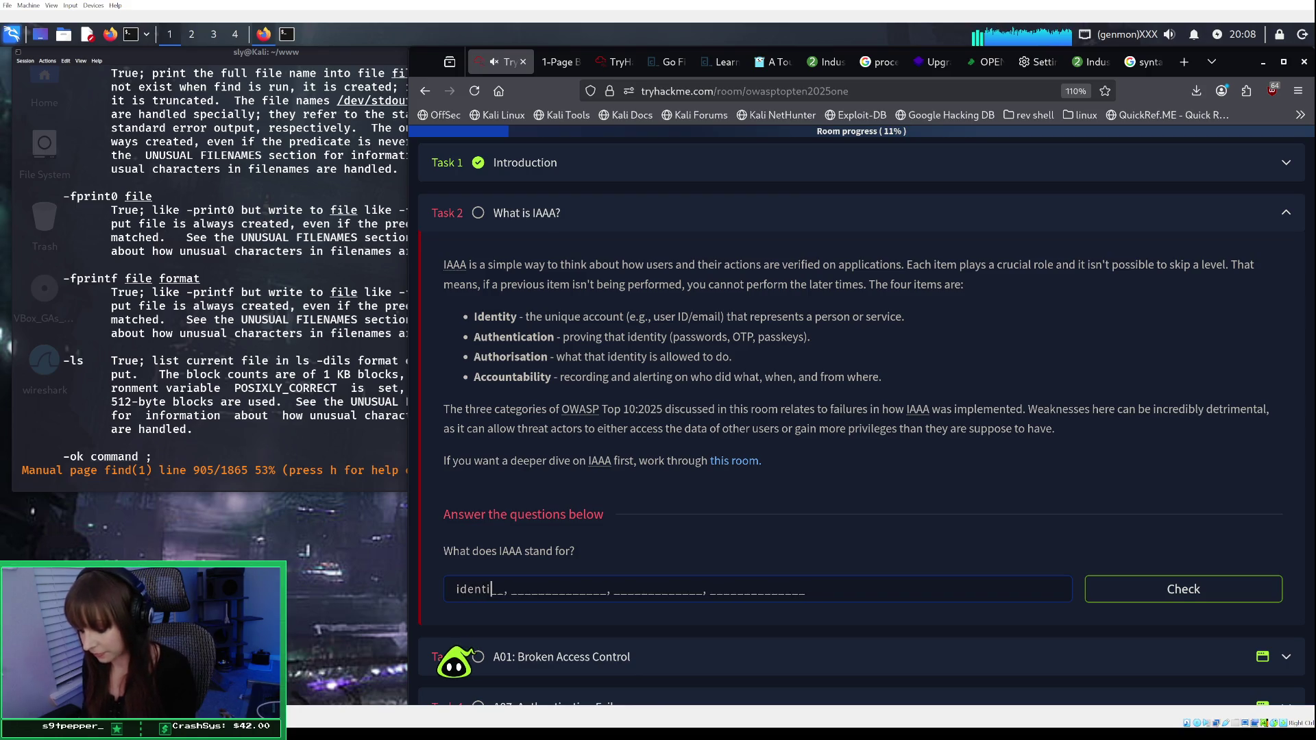
text(ty, authori)
key(BackSpace)
key(BackSpace)
key(BackSpace)
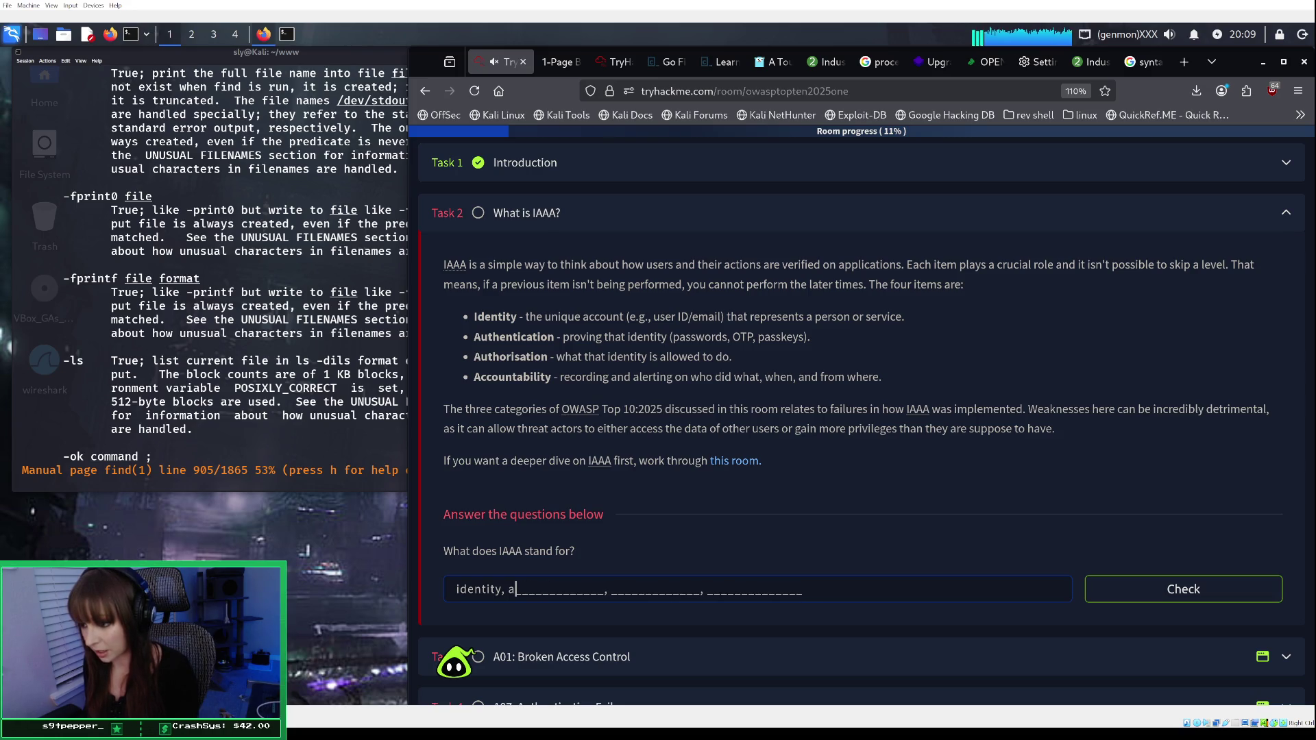
text(uthenti)
key(BackSpace)
key(BackSpace)
key(BackSpace)
text(uthentica)
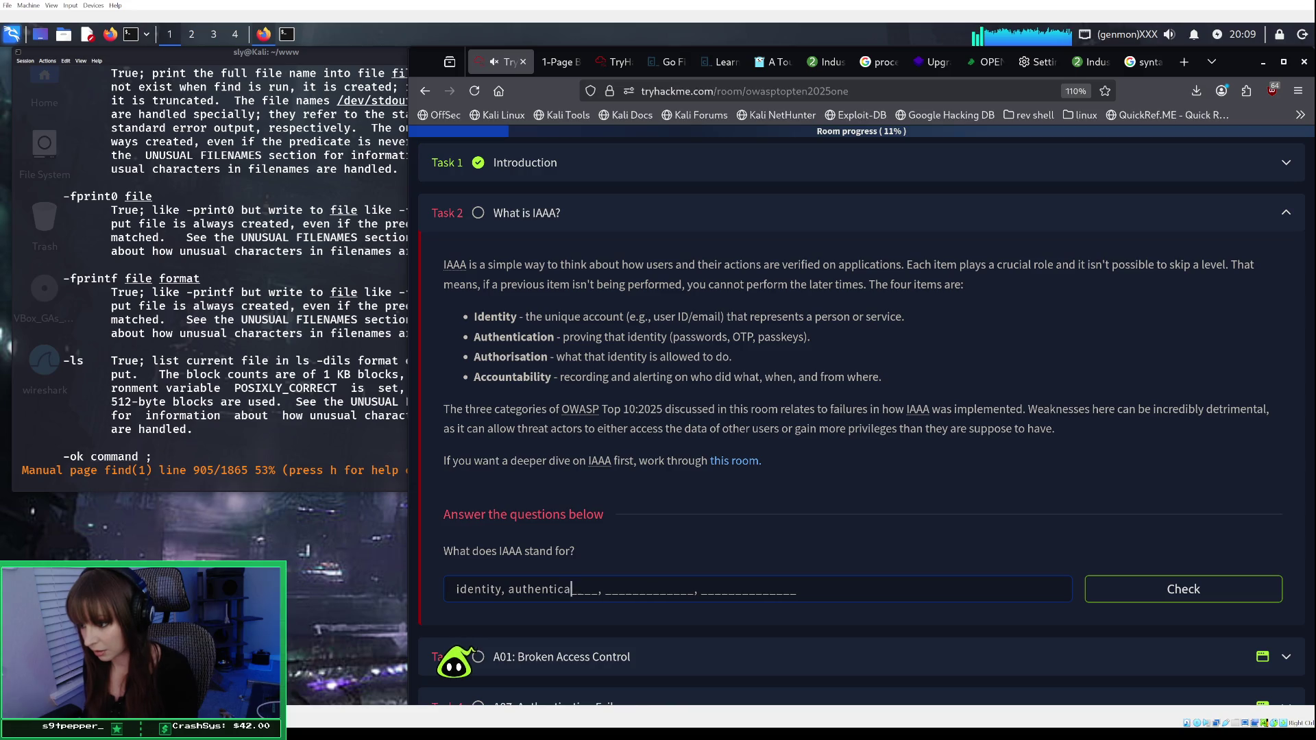
text(tion, )
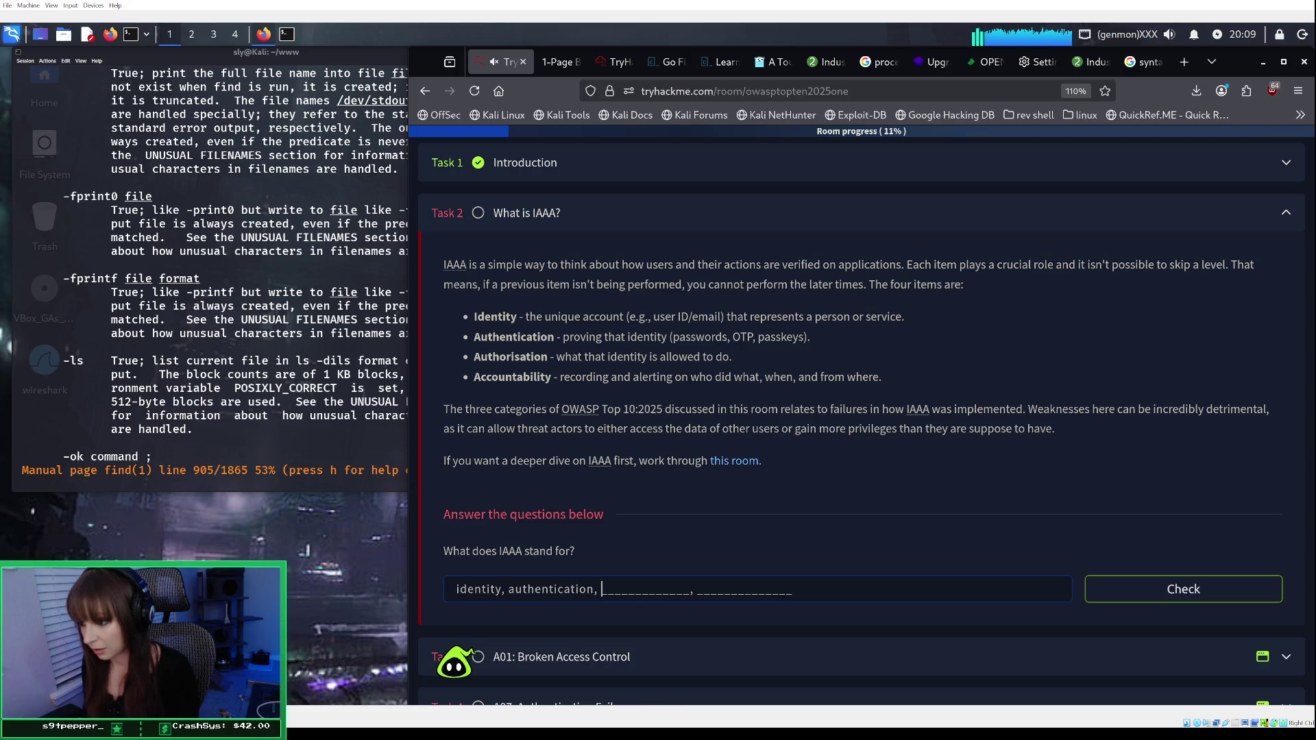
text(auth)
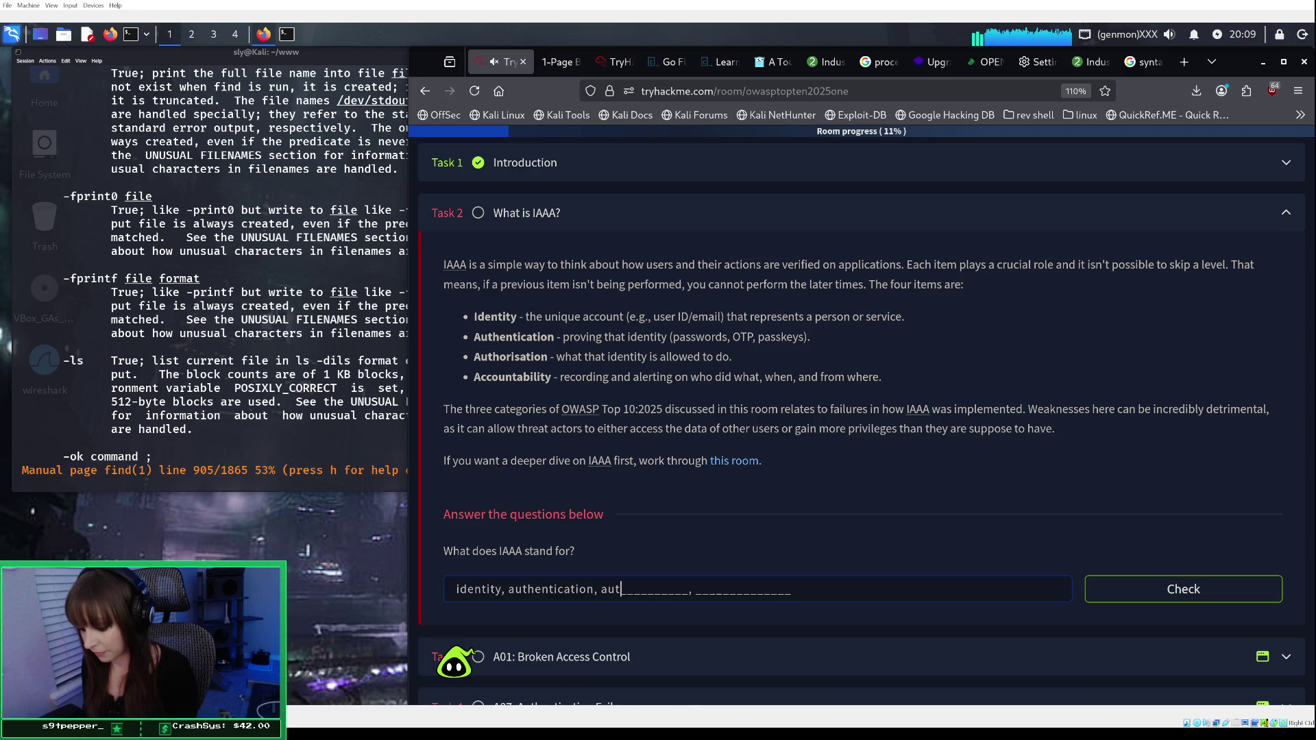
text(oris)
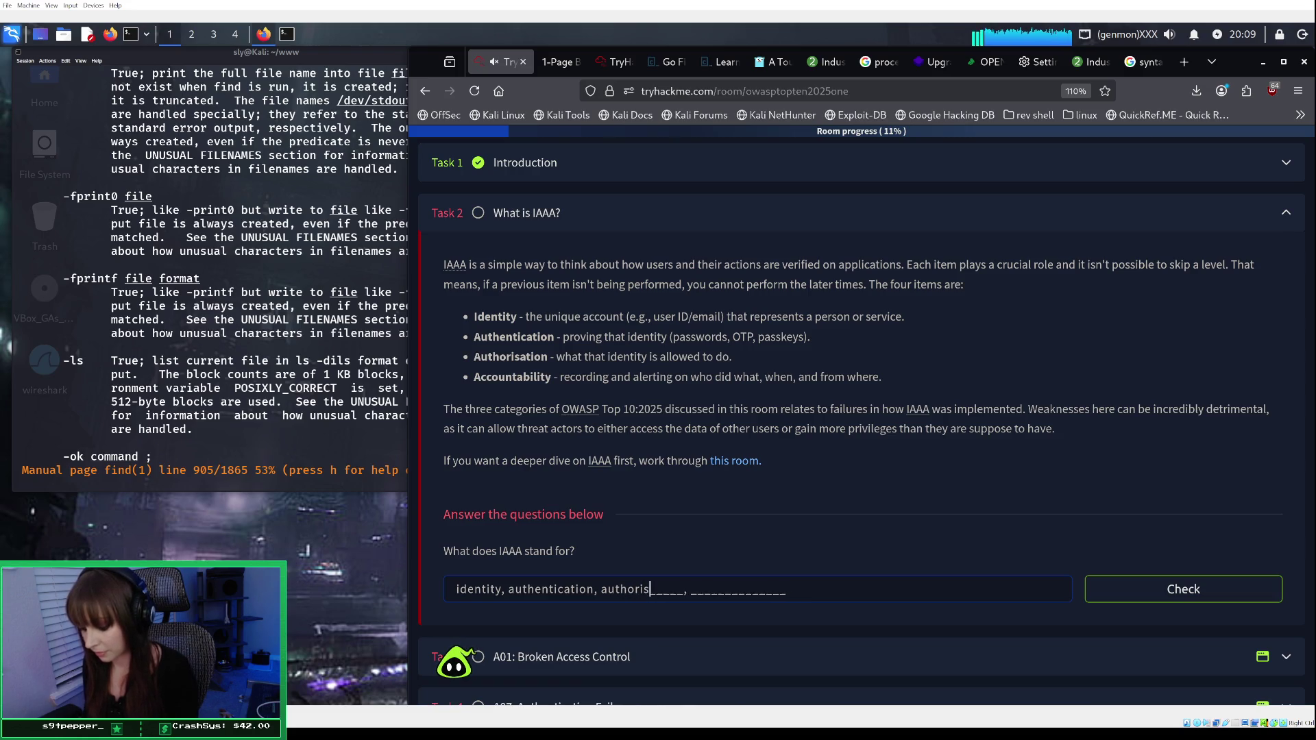
text(ation,)
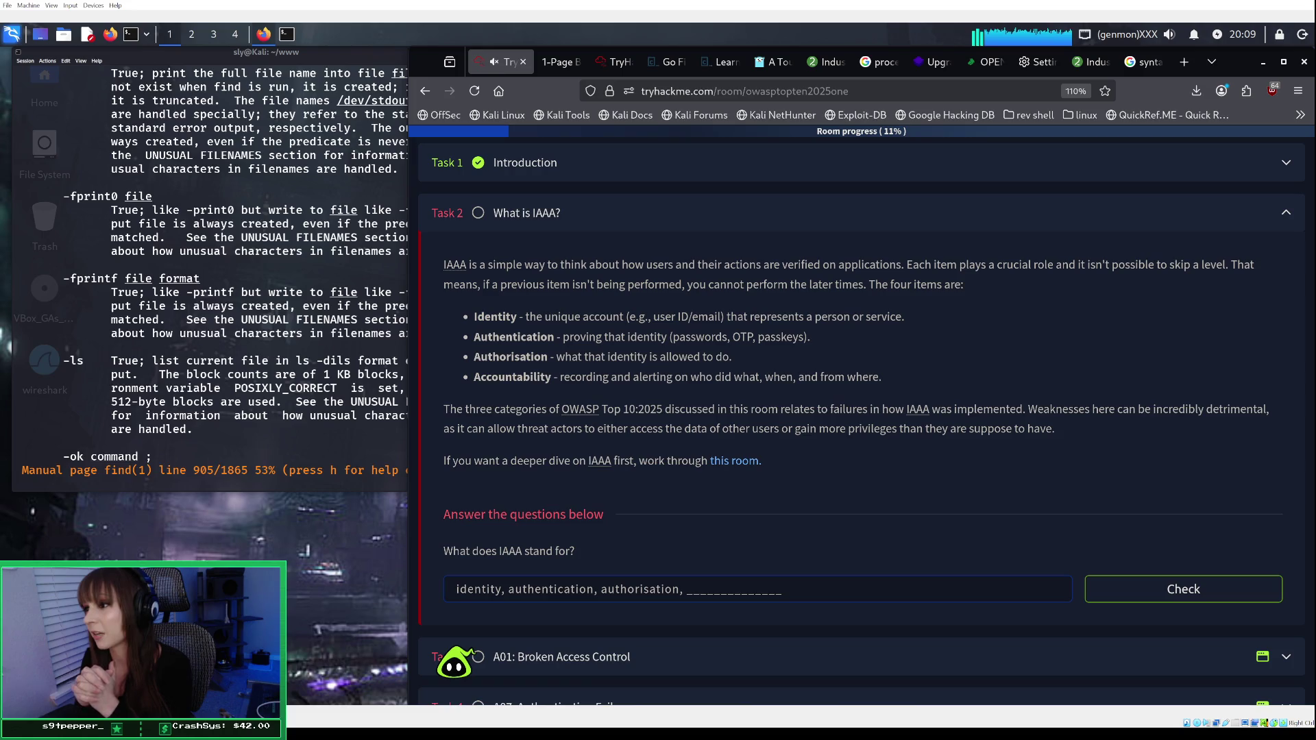
text(a)
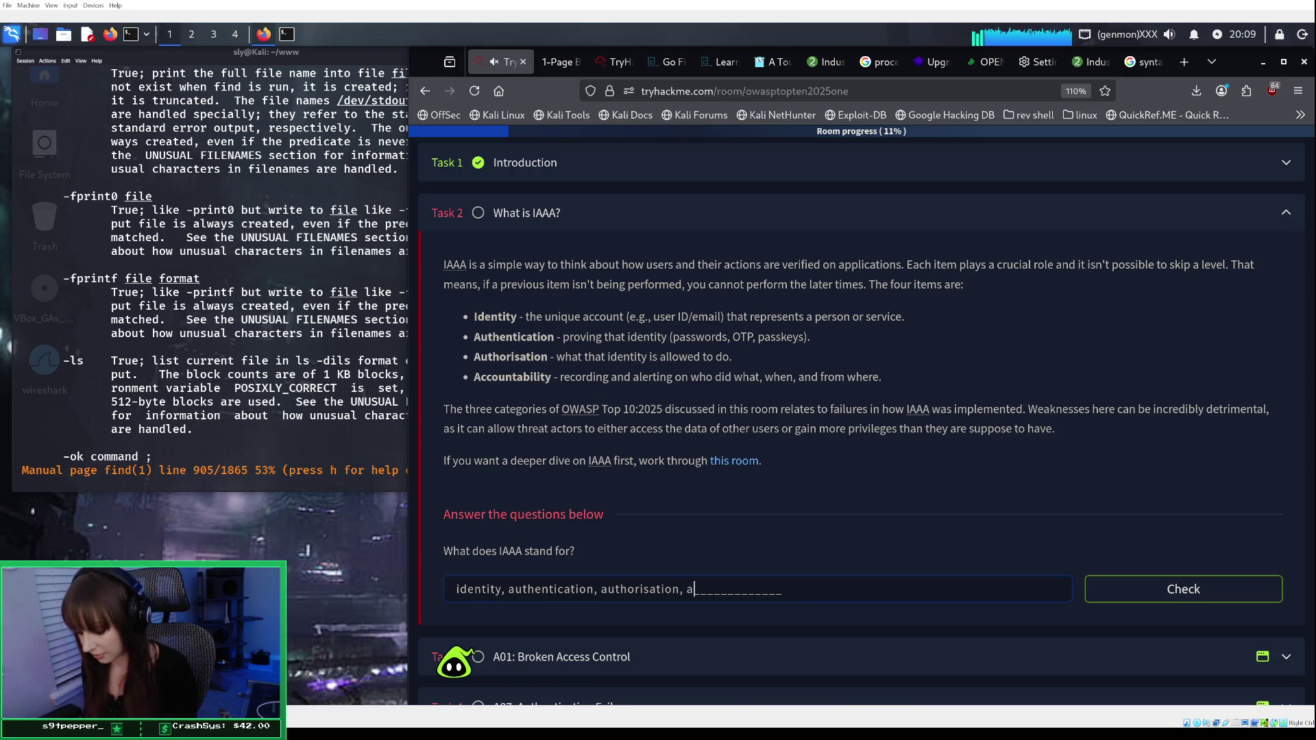
text(ccou)
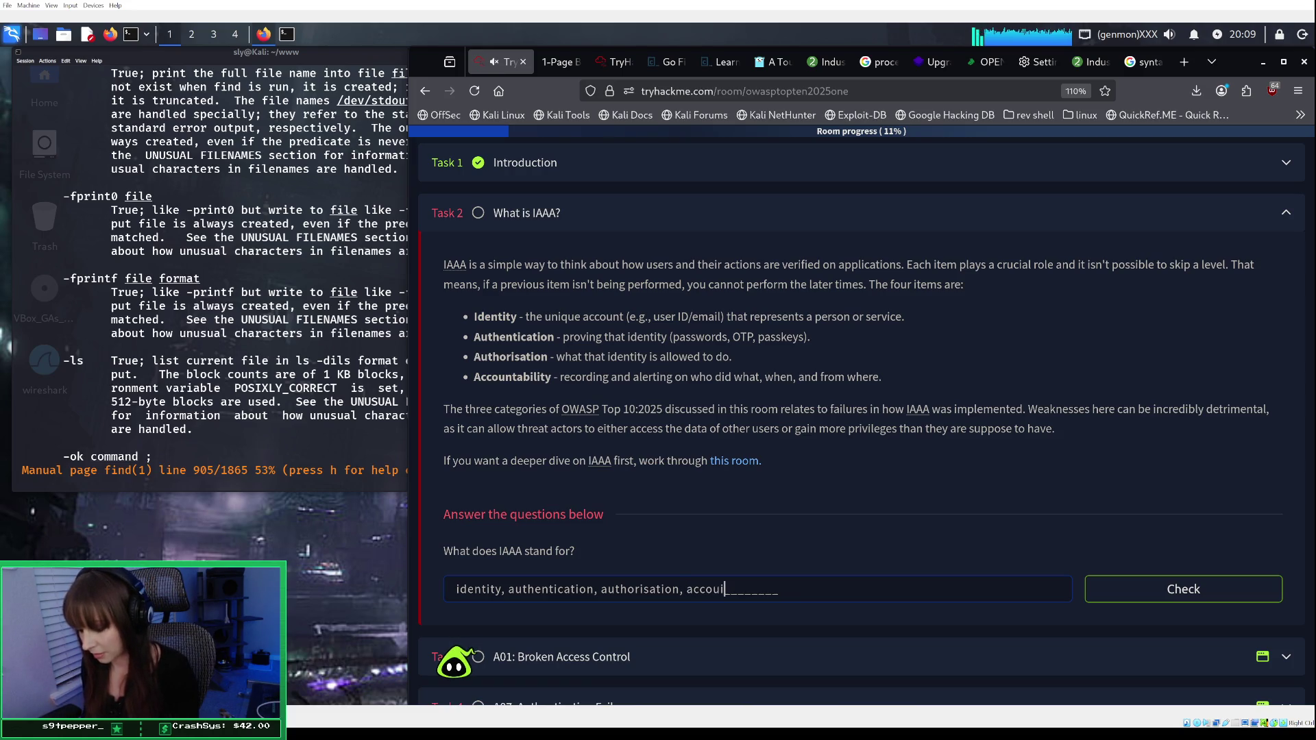
text(ntability)
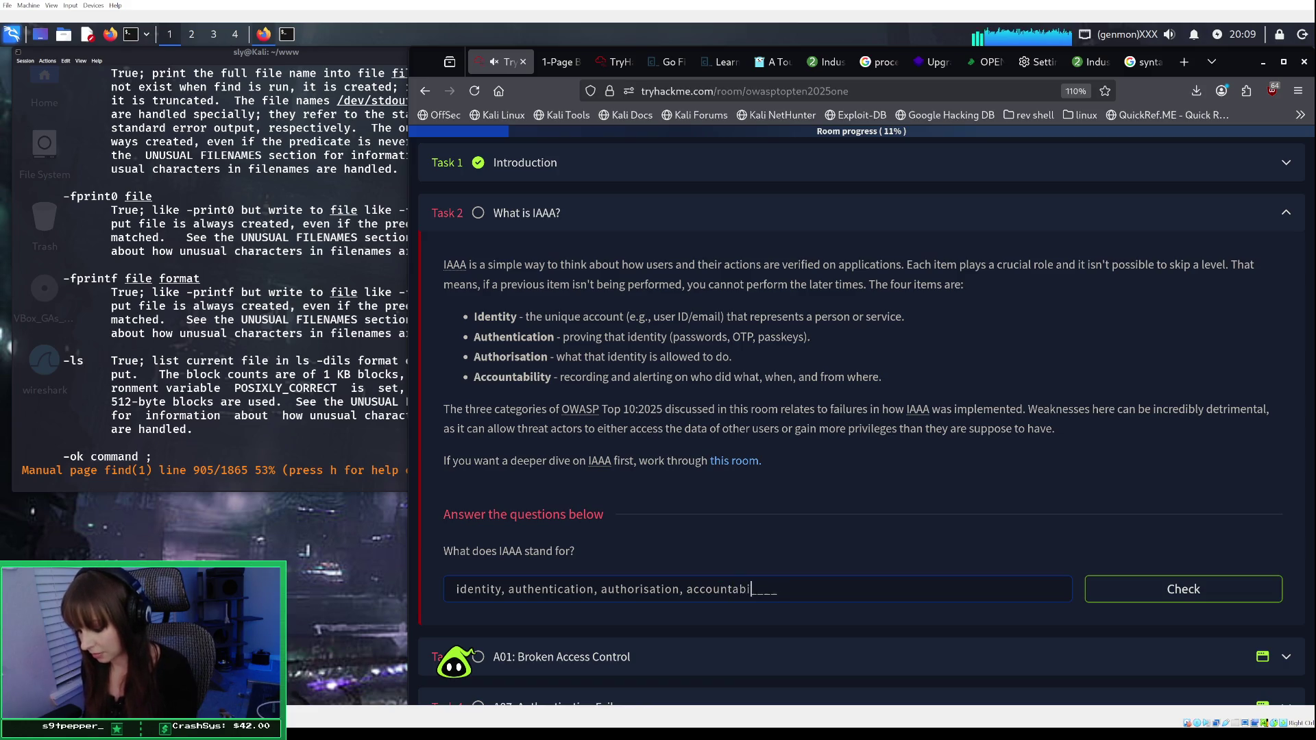
key(Return)
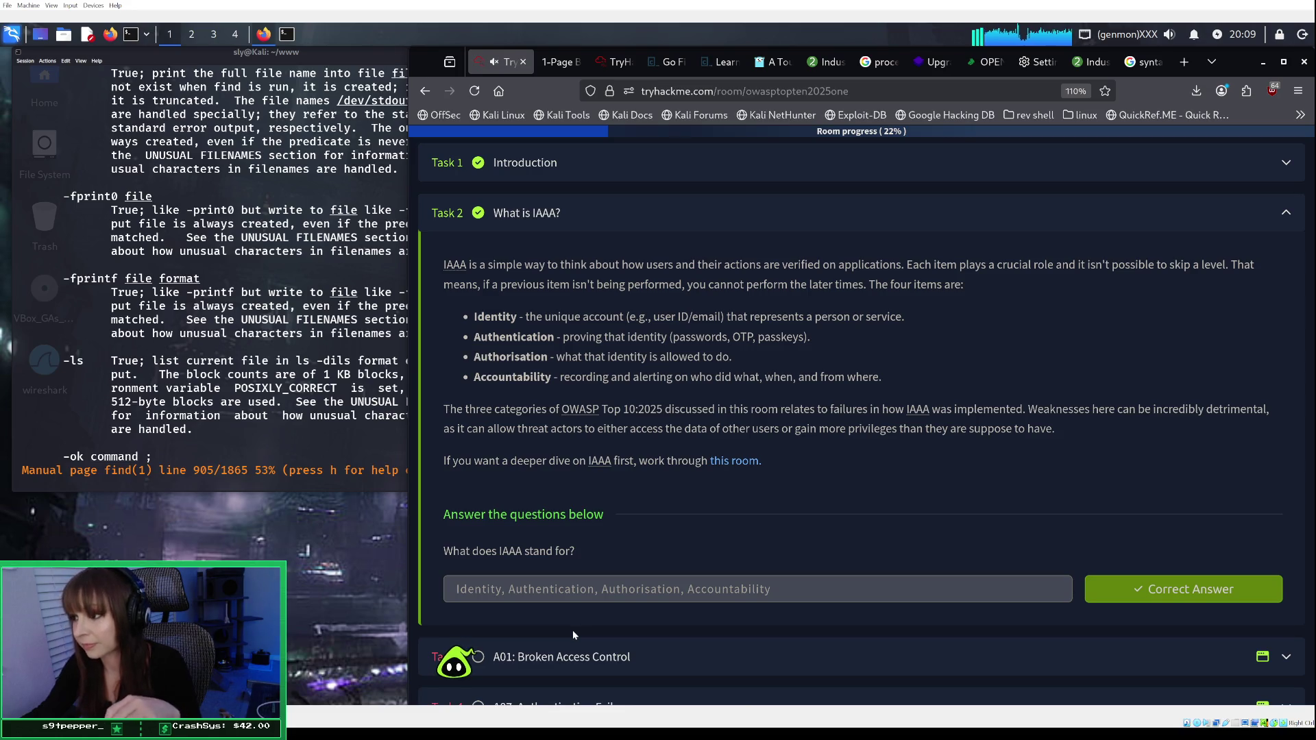
Step: Expand Task 3, A01: Broken Access Control, and launch its practice site in a side panel
scroll(611, 623, down, 1)
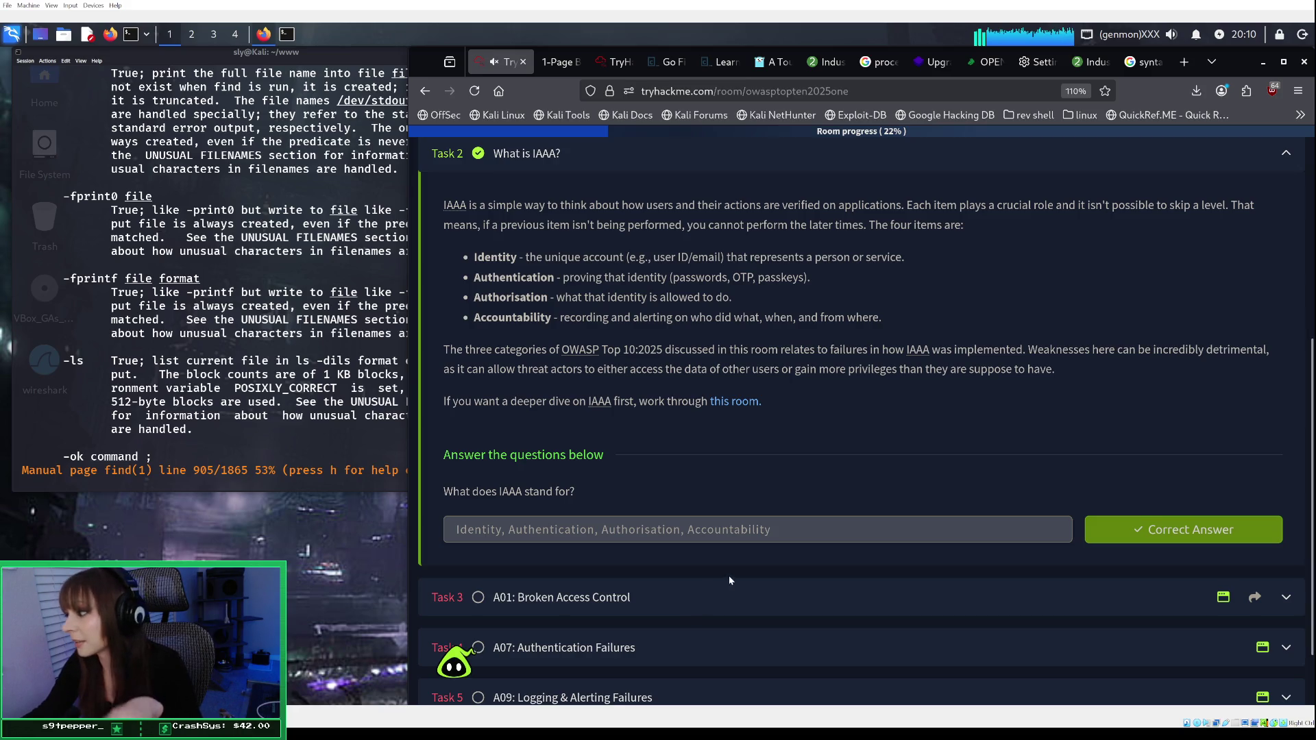
click(627, 600)
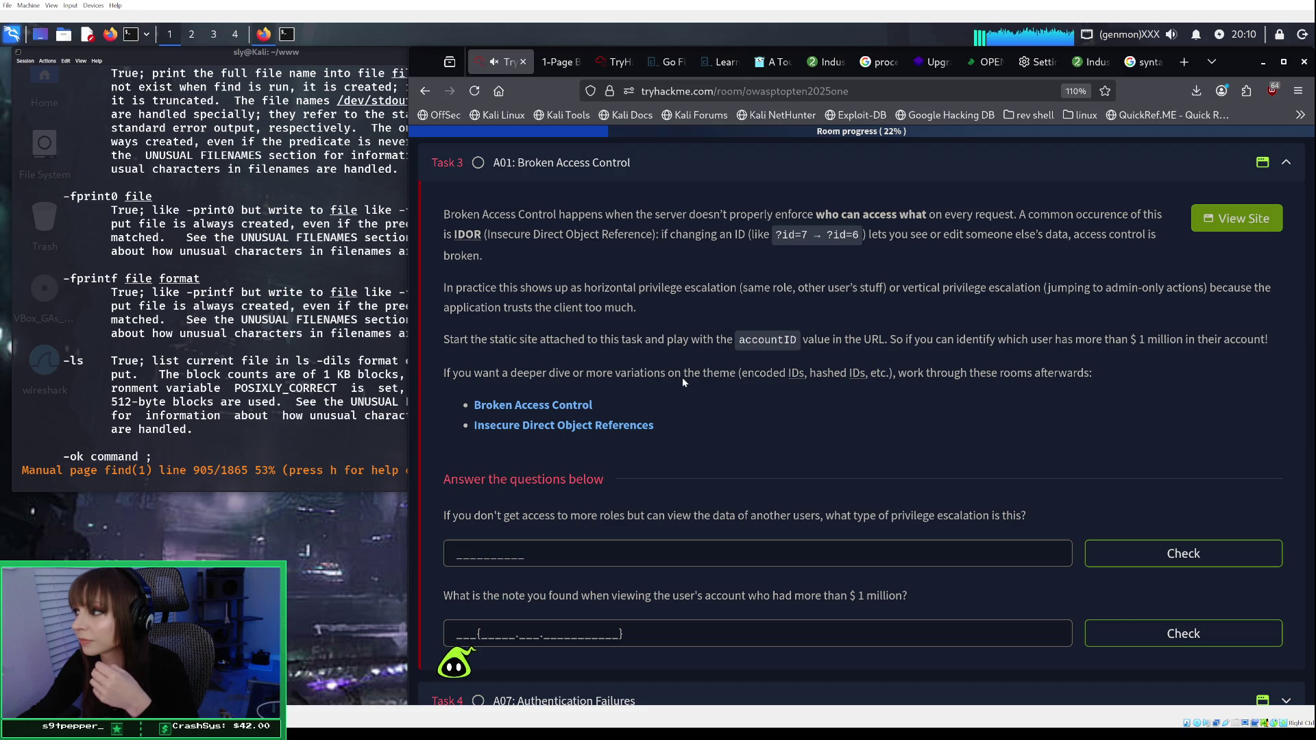
scroll(683, 382, down, 1)
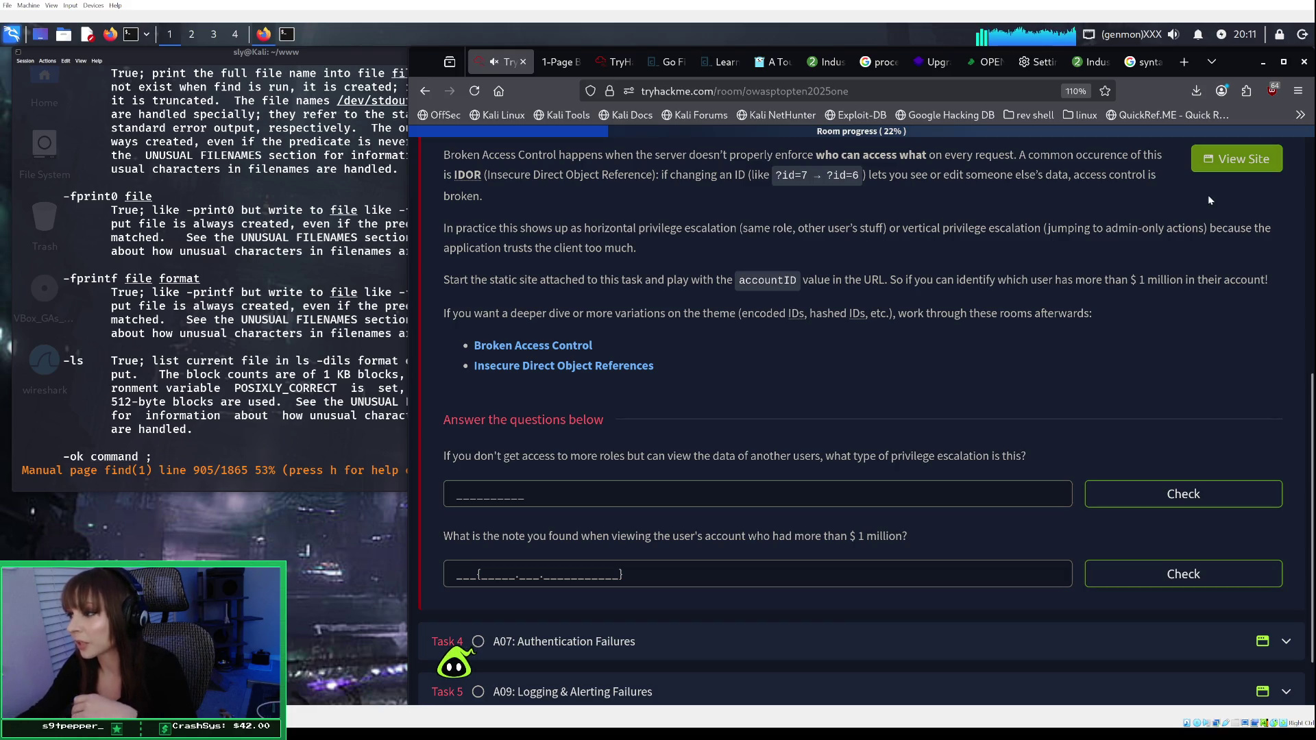
click(1259, 170)
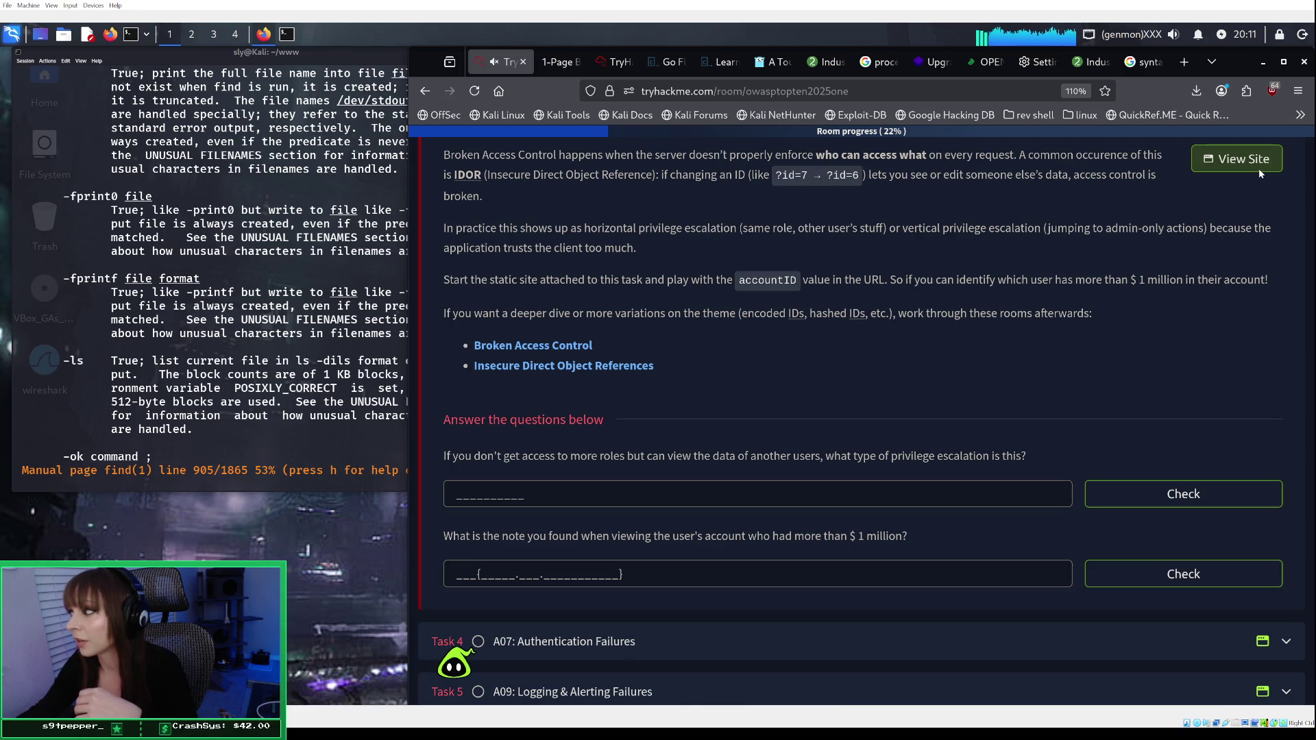
click(1248, 159)
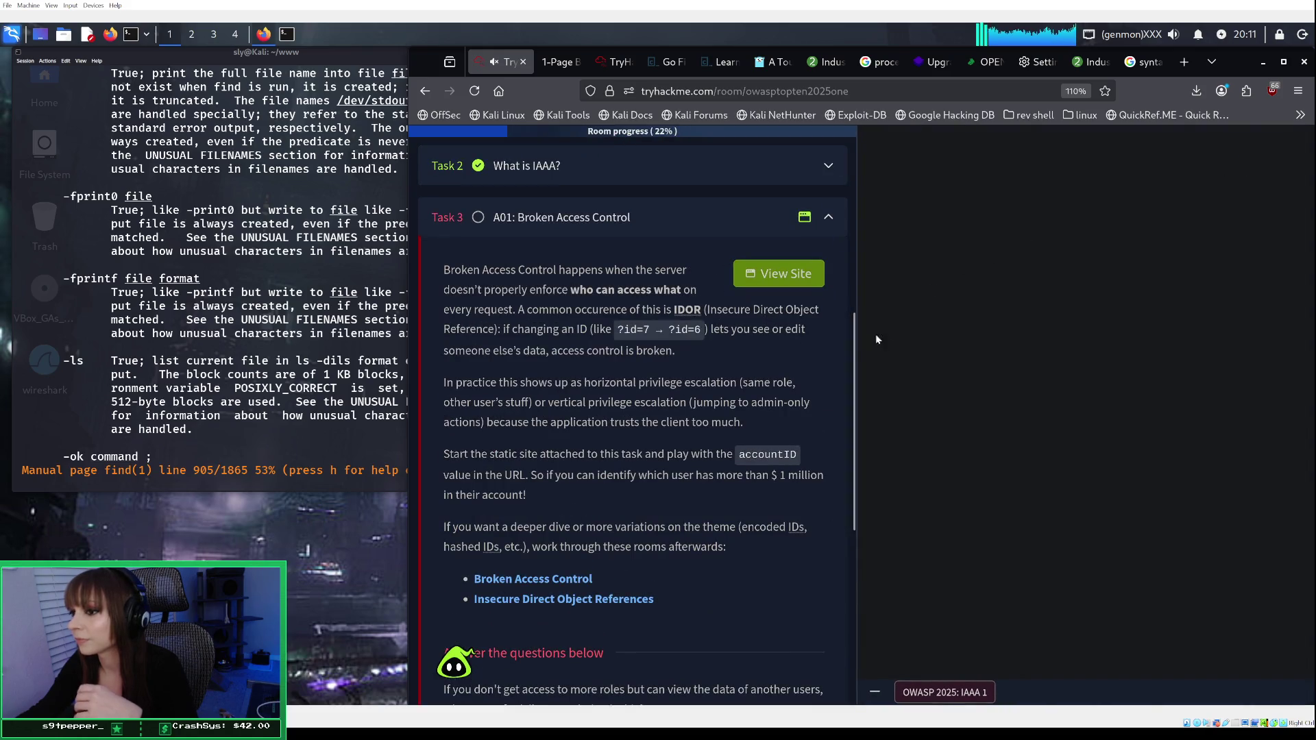
Step: Close the man-page terminal and load bank account ids 4 and then 3
click(277, 192)
click(532, 53)
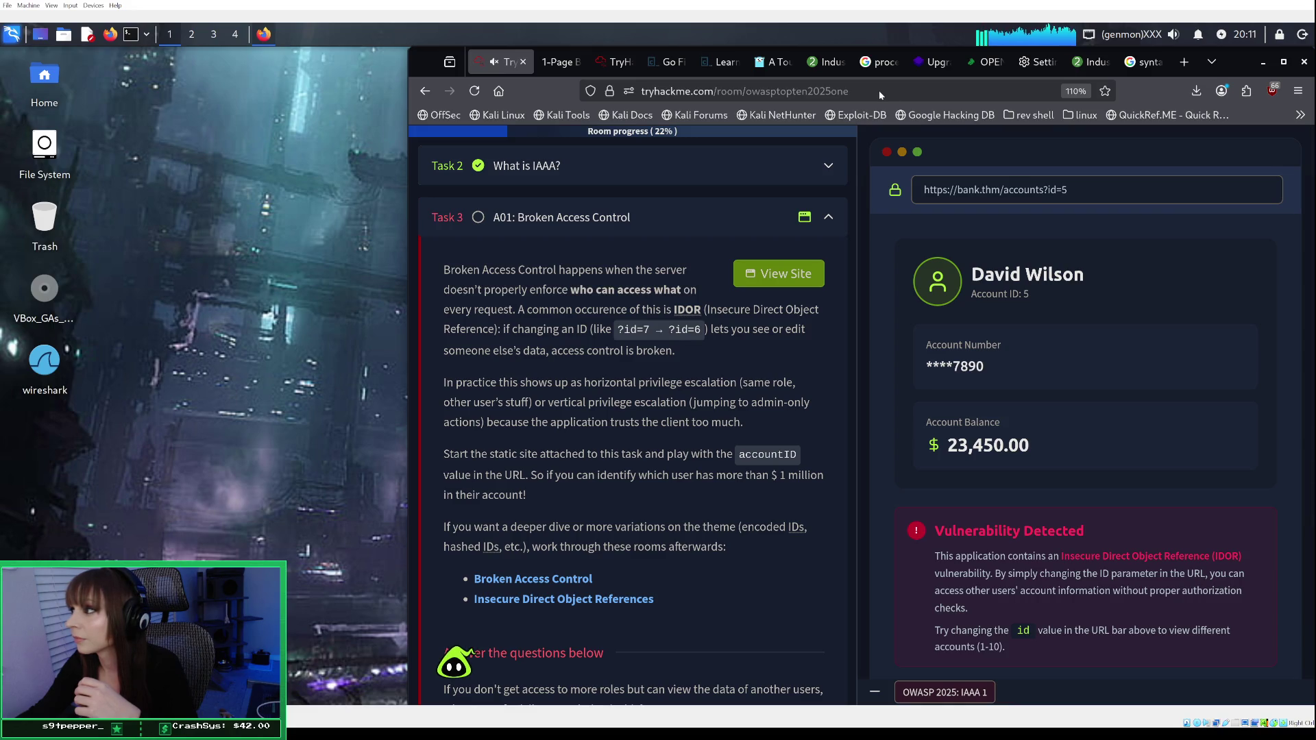
click(1086, 188)
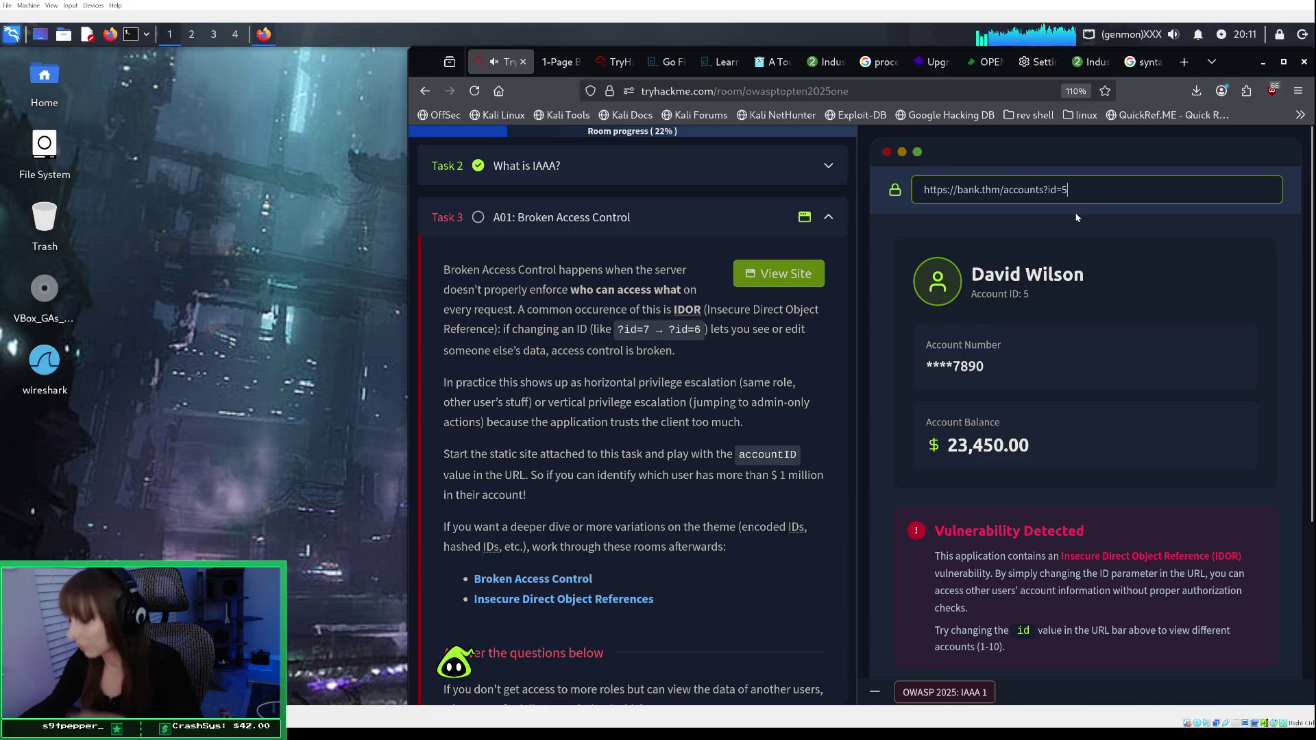
key(BackSpace)
text(4)
key(Return)
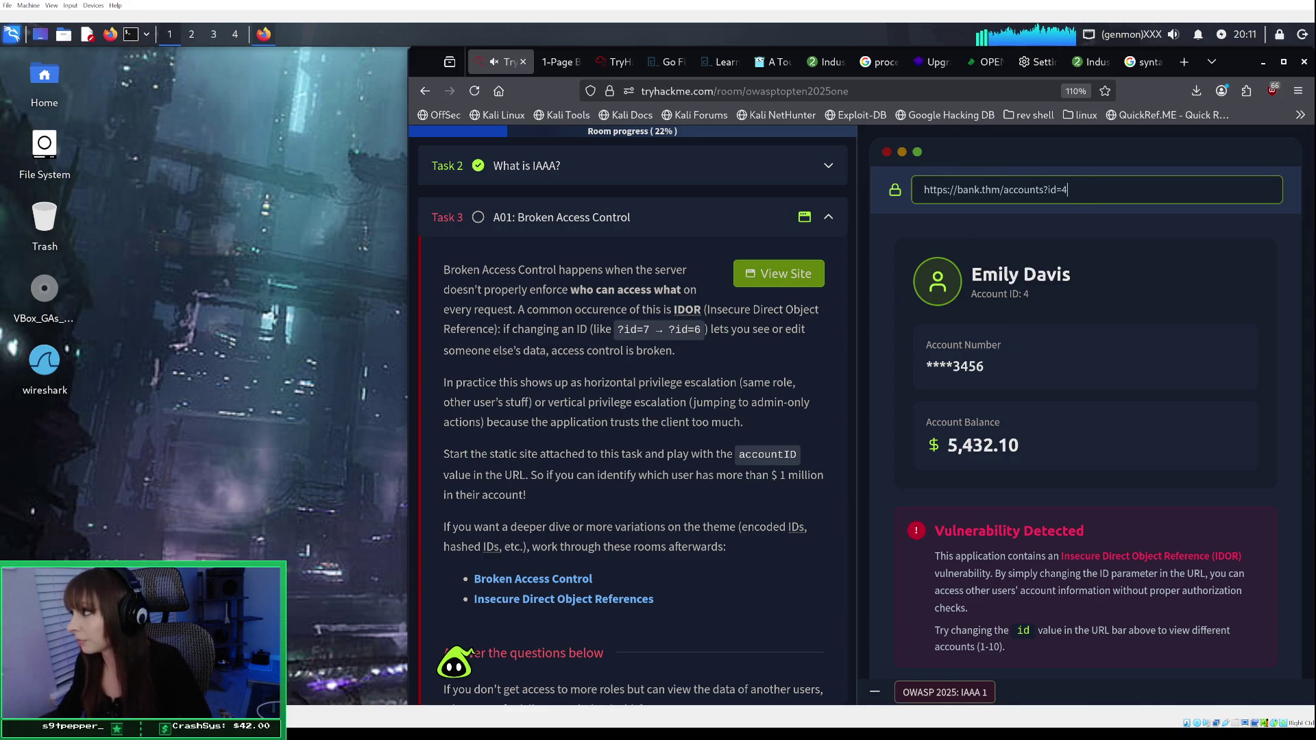
key(BackSpace)
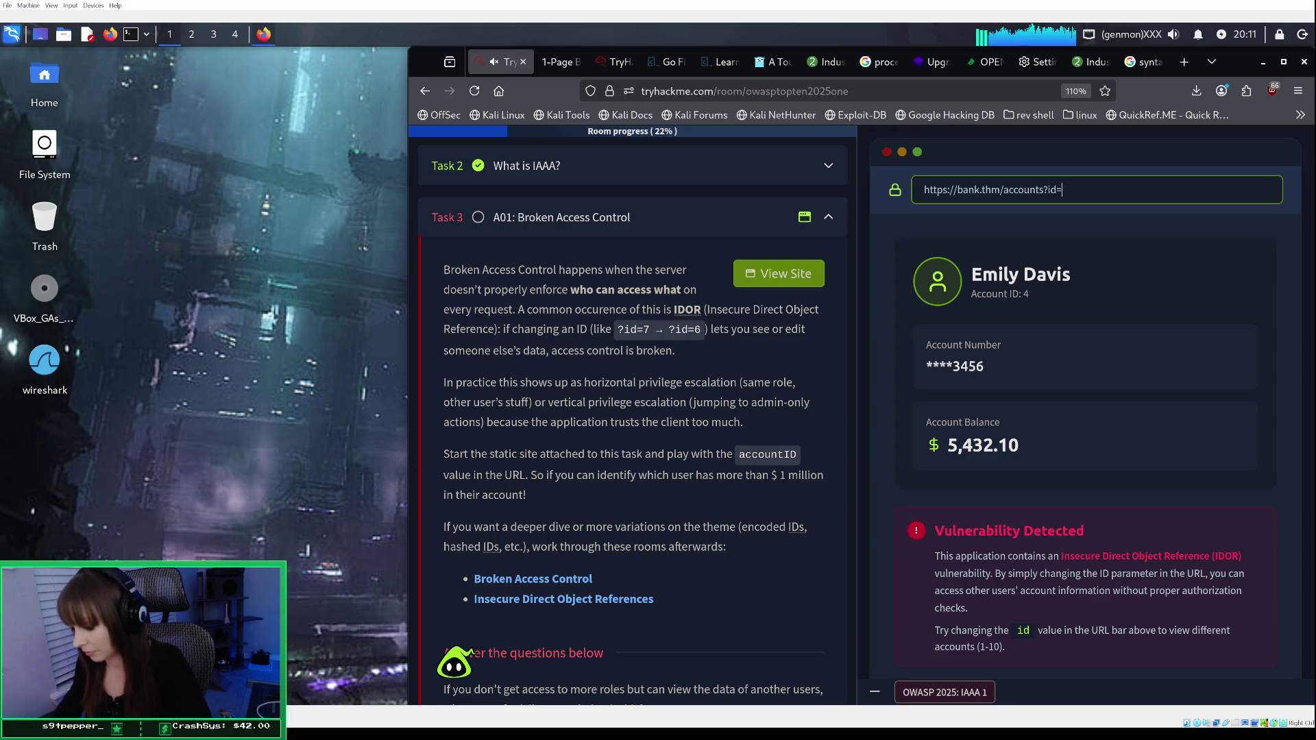
text(3)
key(Return)
Step: Load bank accounts 2 and 1, showing the 12,450.75 balance and IDOR notice
key(BackSpace)
text(2)
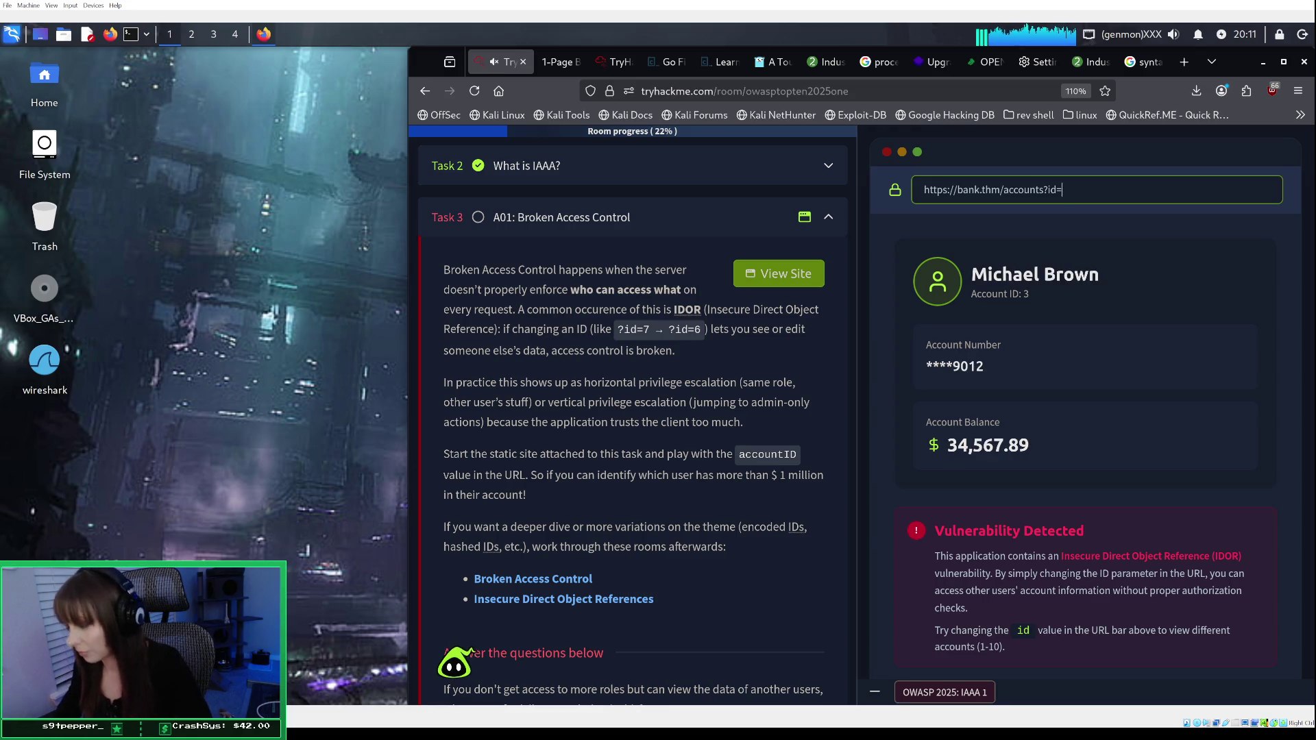
key(Return)
text(1)
key(BackSpace)
key(BackSpace)
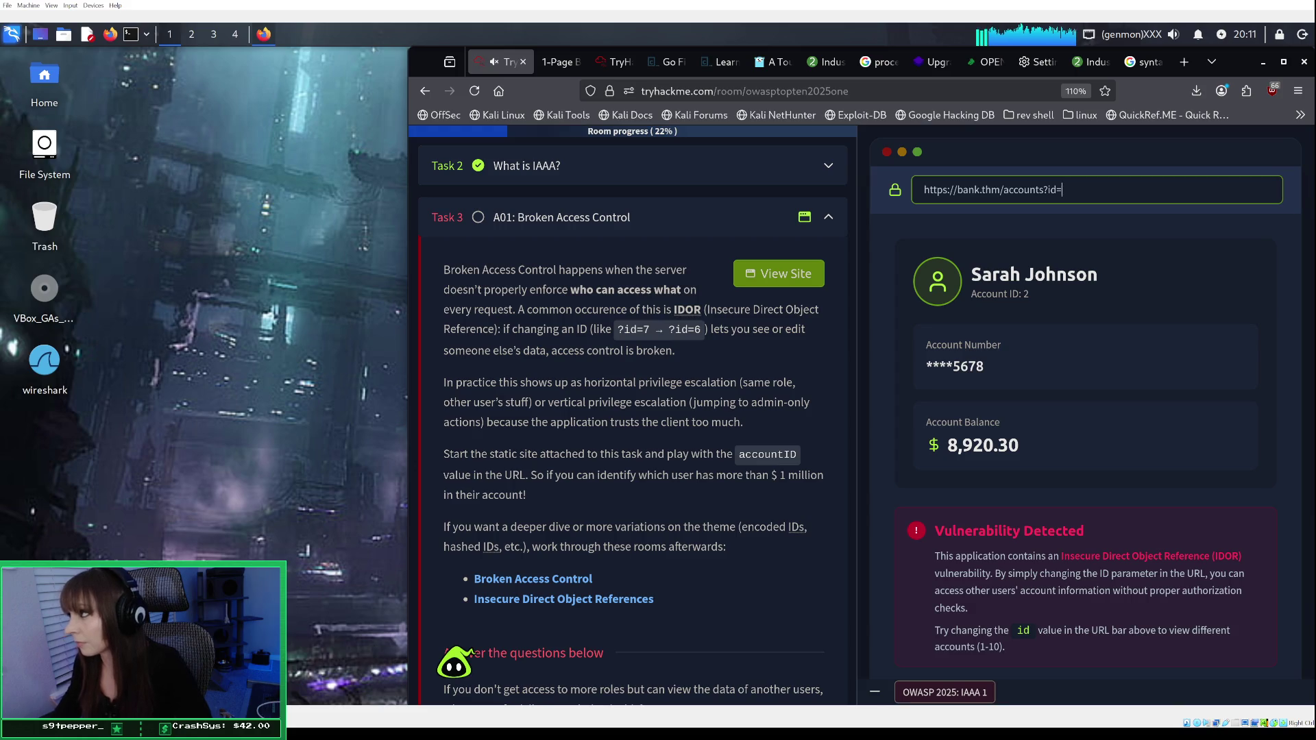
text(1)
key(Return)
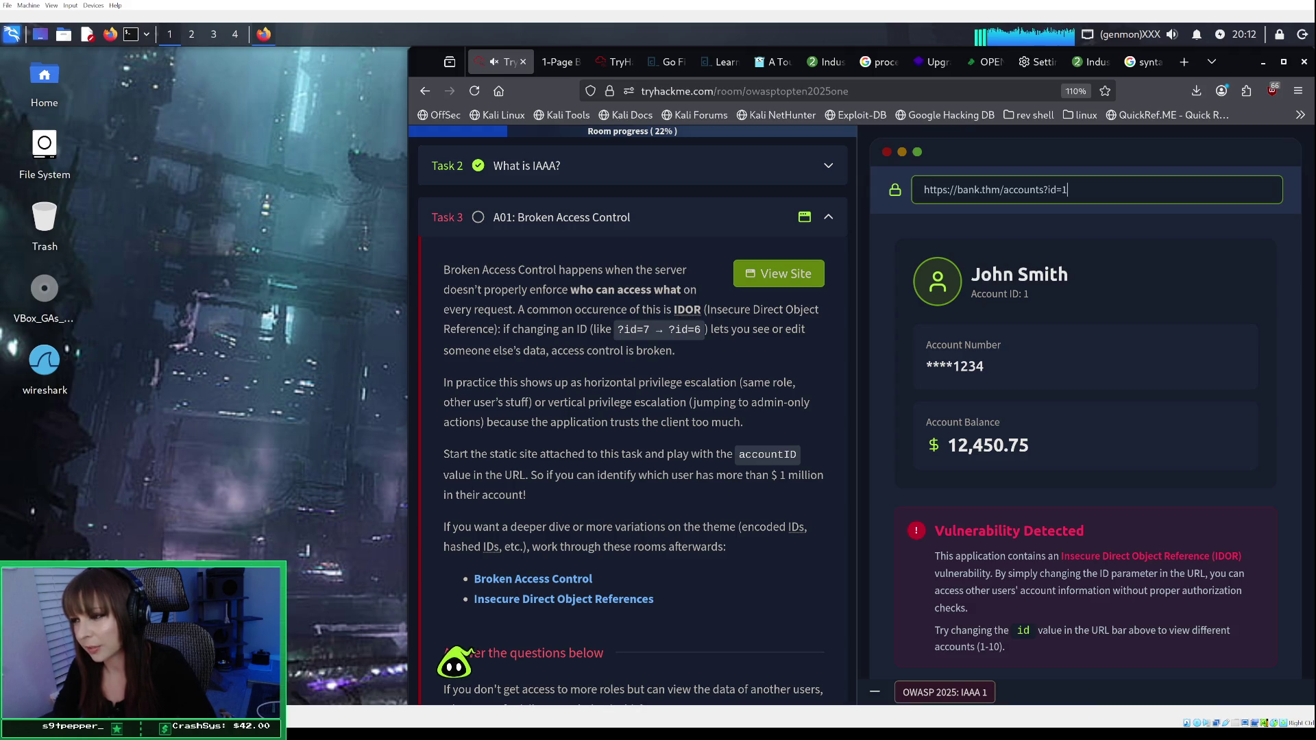
scroll(667, 376, down, 1)
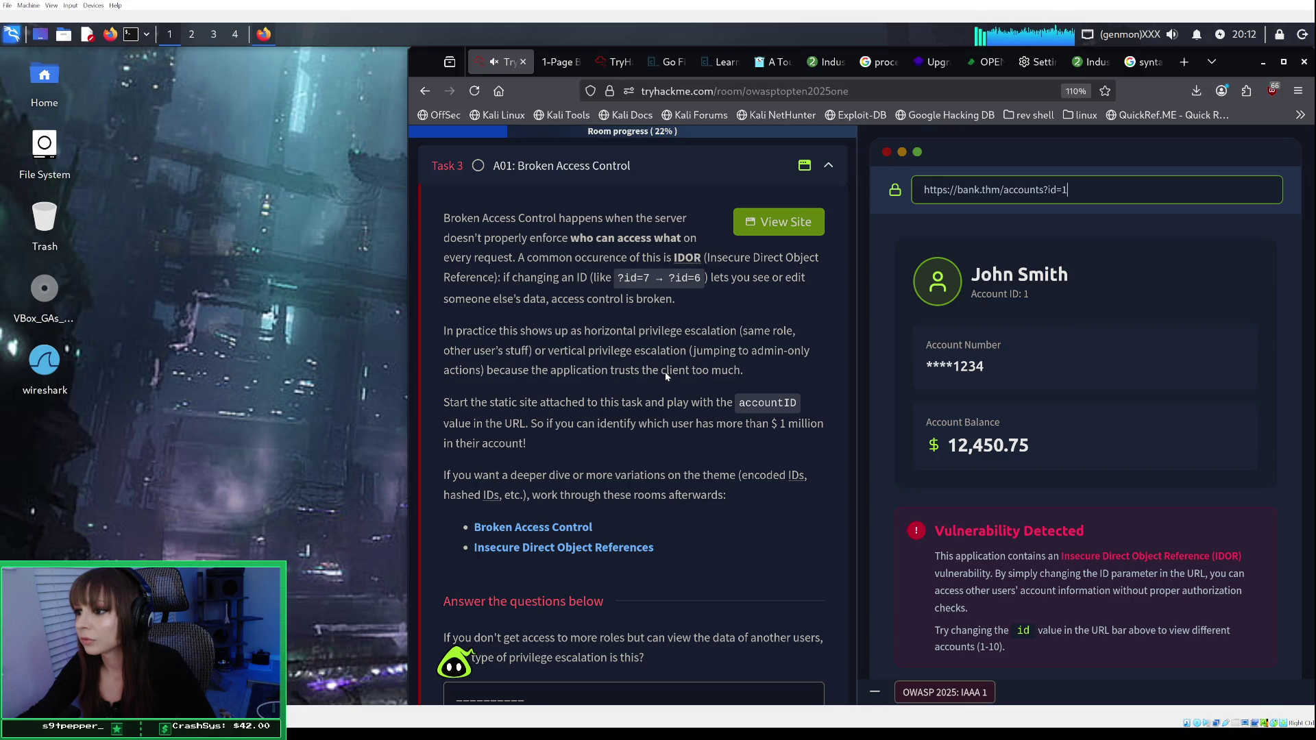
scroll(665, 372, down, 2)
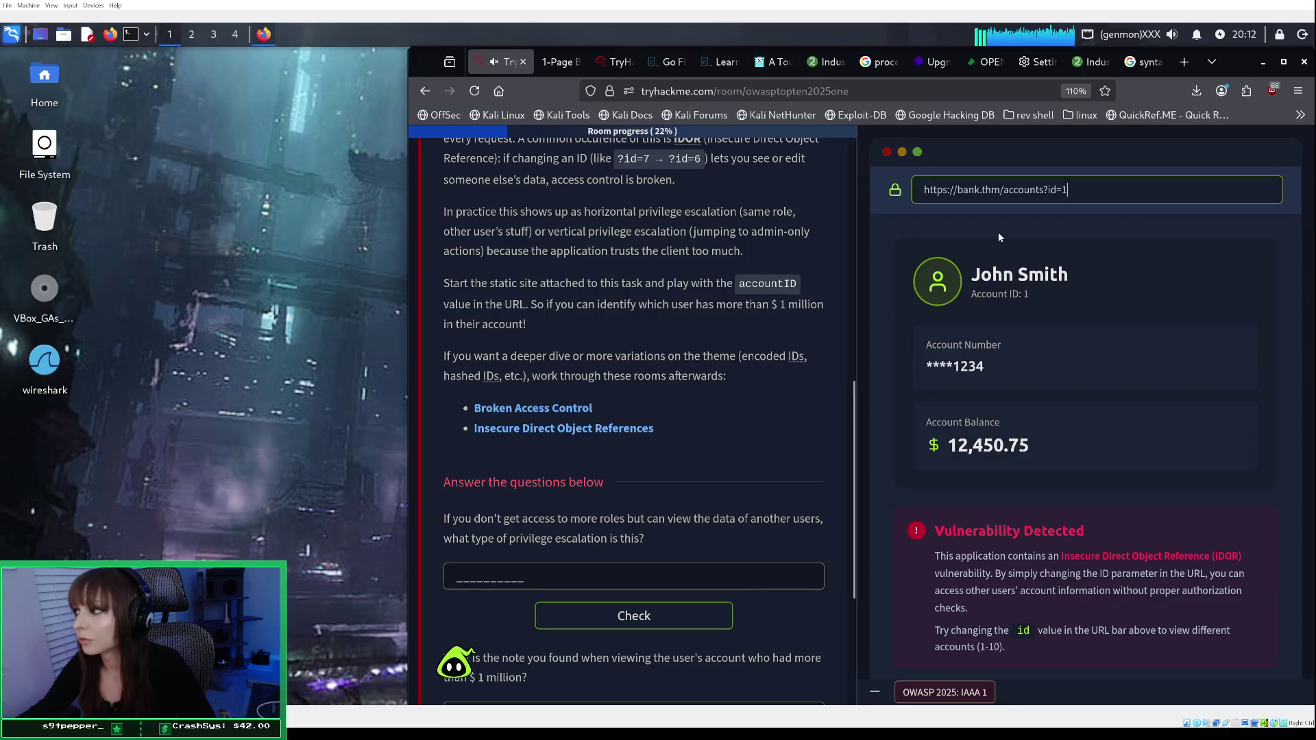
Step: Load bank account ids 6 and then 7 to find the millionaire's account
key(Home)
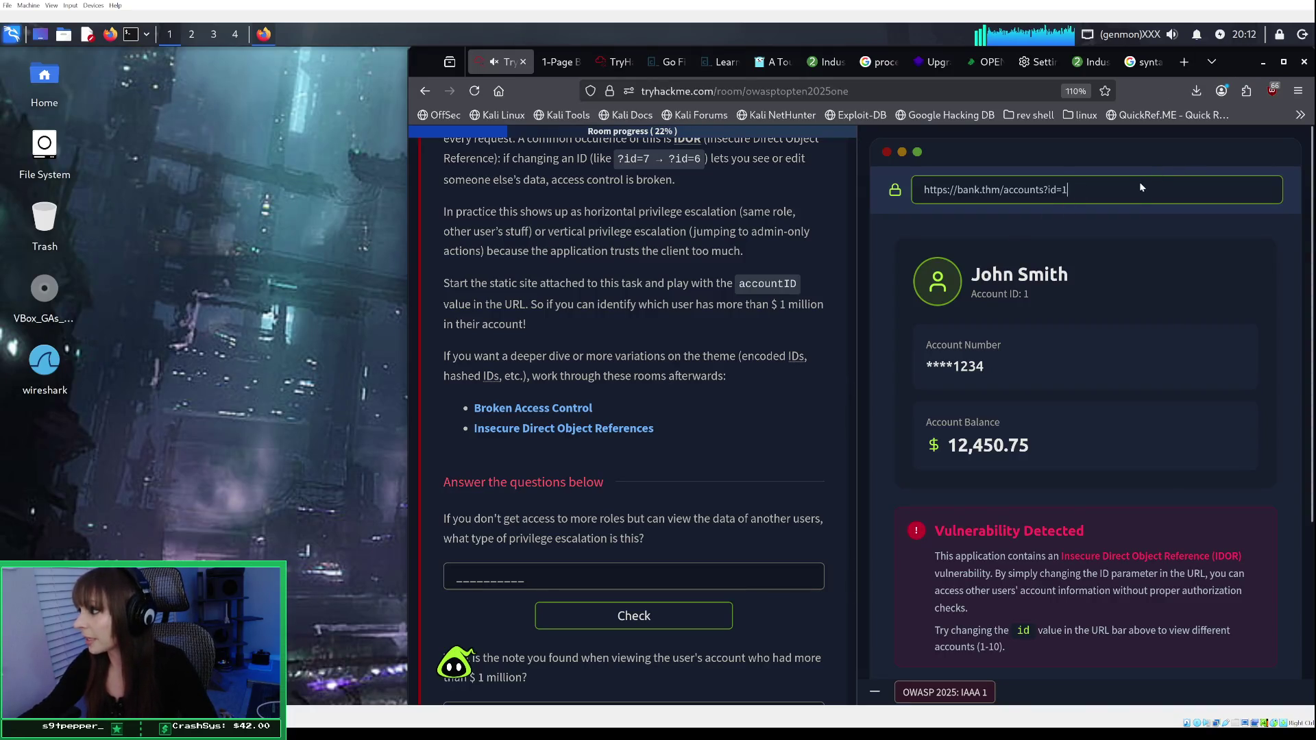
key(BackSpace)
text(6)
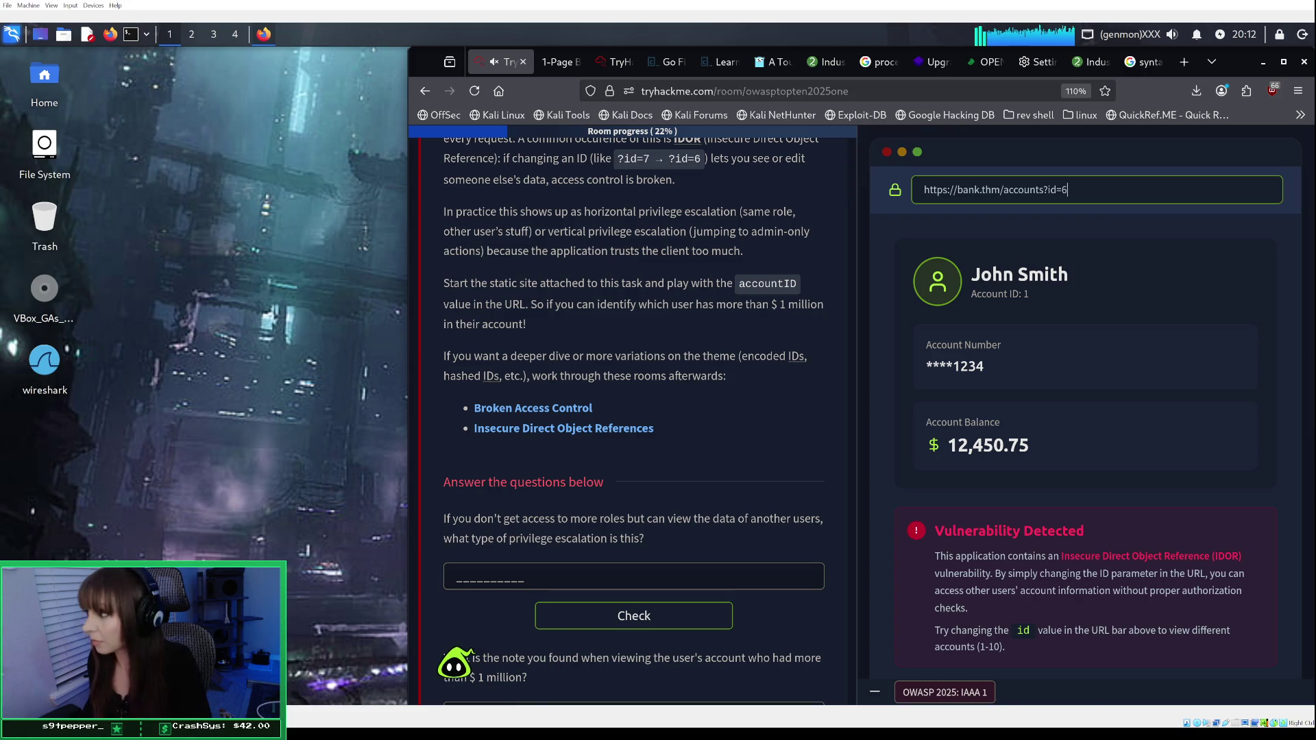
key(Return)
key(BackSpace)
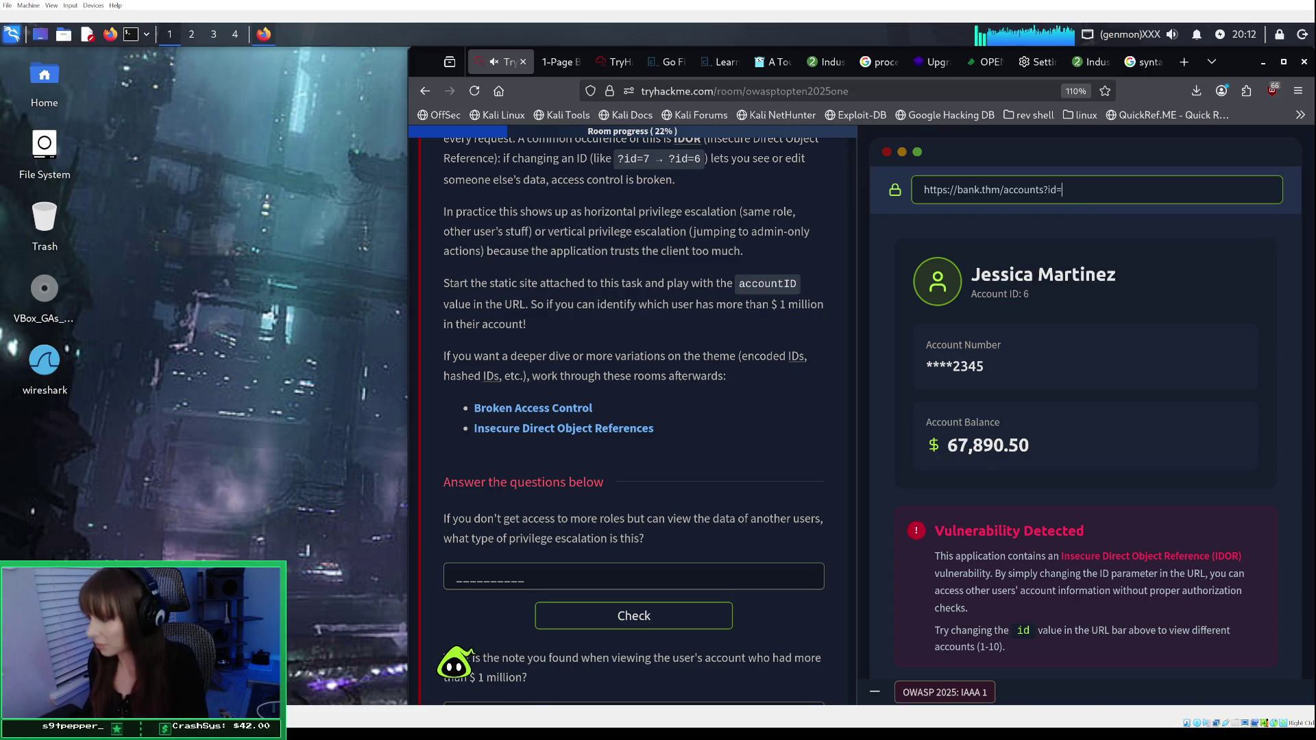
text(7)
key(Return)
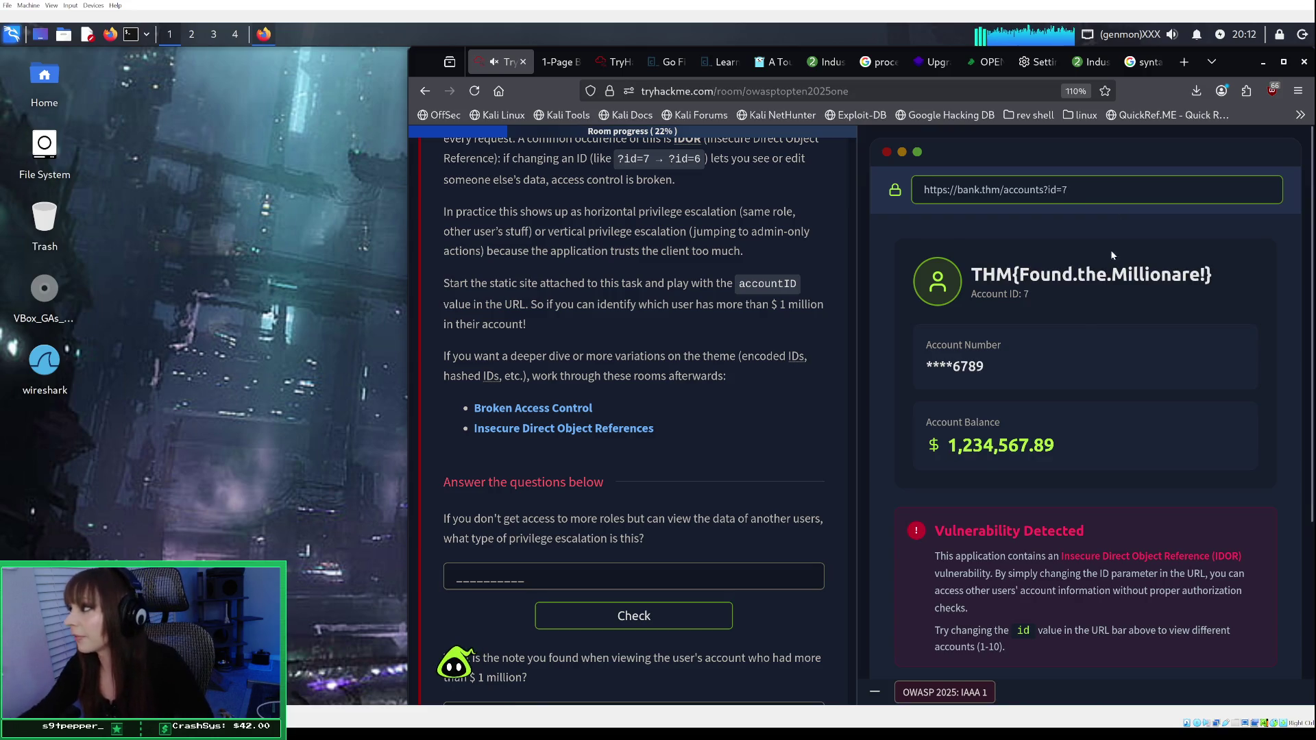
Step: Copy the flag THM{Found.the.Millionare!} from account 7 and submit it as the note answer
drag(969, 275, 1212, 272)
right_click(981, 273)
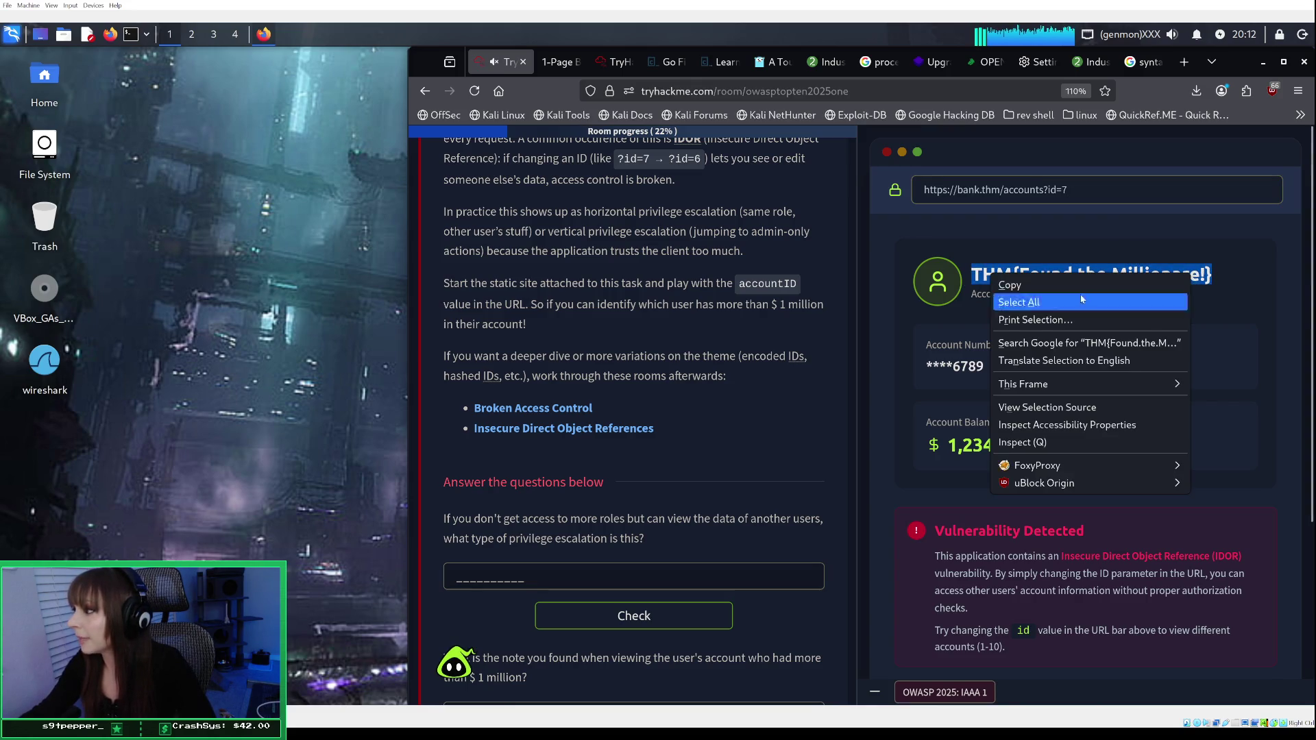
click(1015, 285)
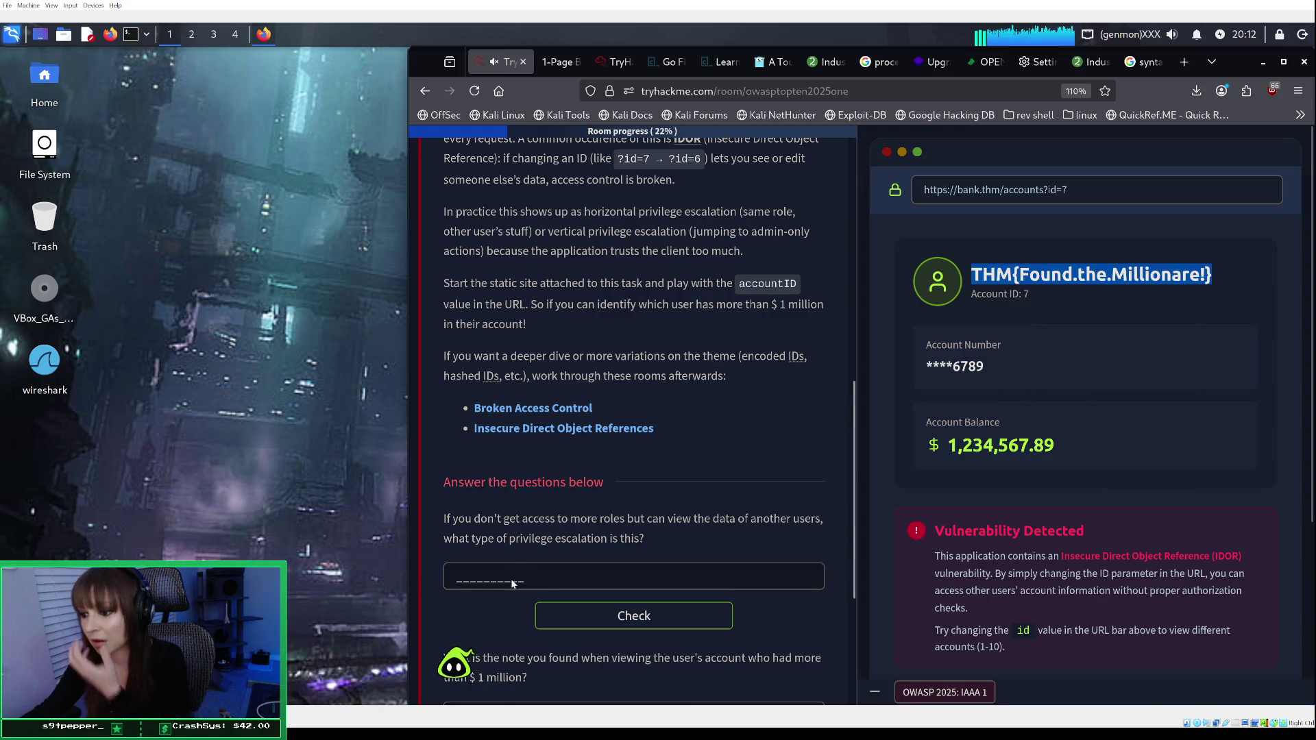
scroll(512, 579, down, 3)
click(502, 598)
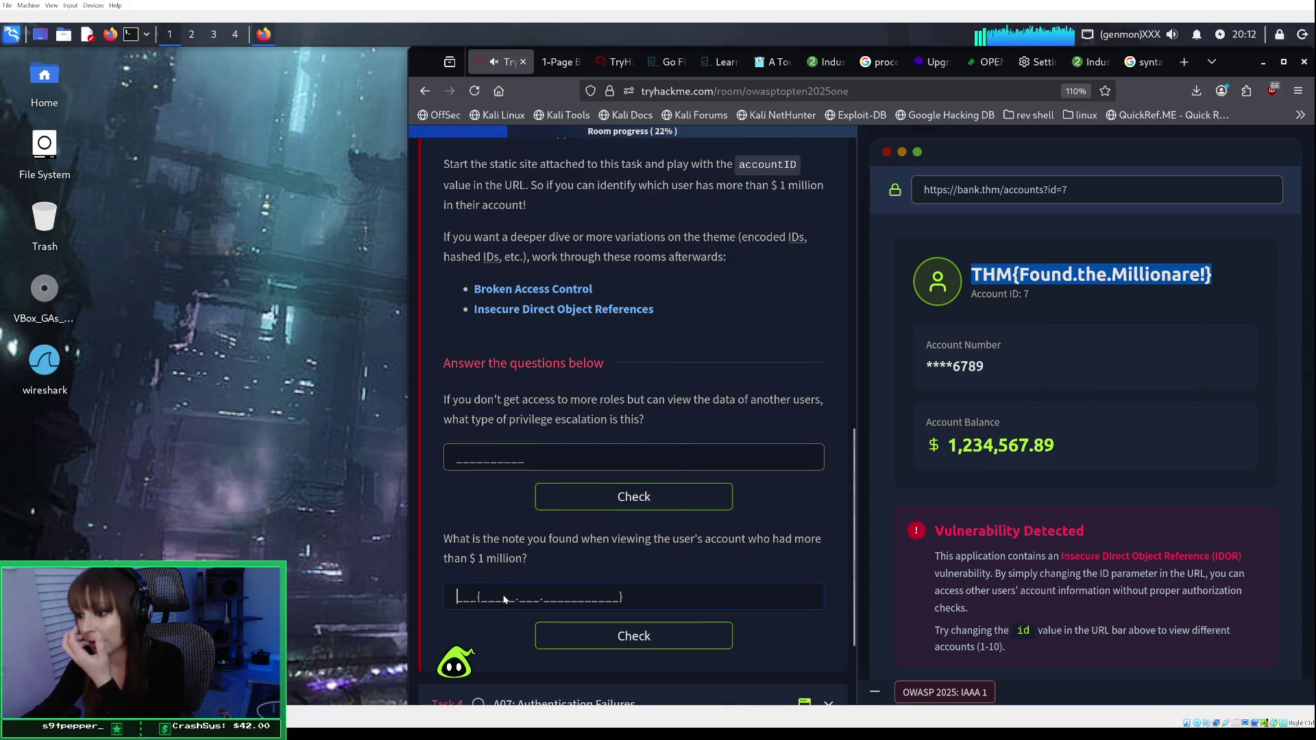
right_click(505, 595)
click(595, 441)
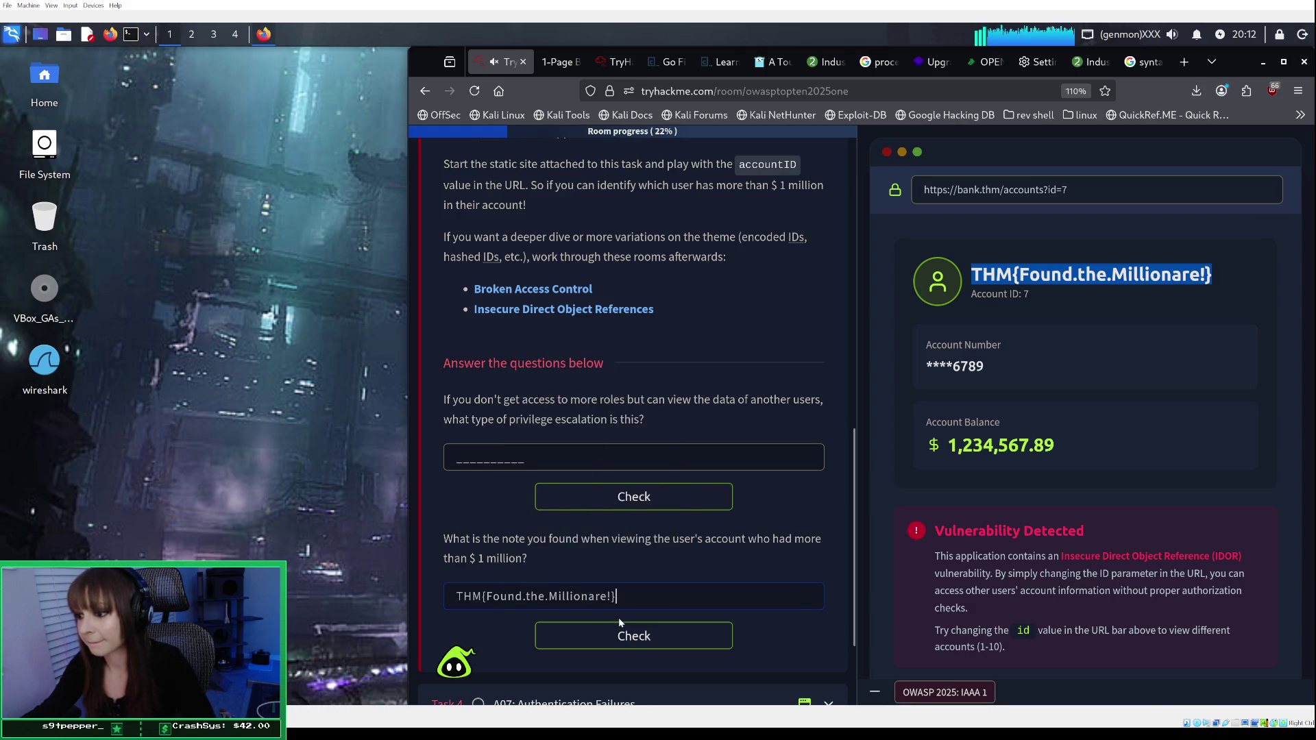
click(615, 625)
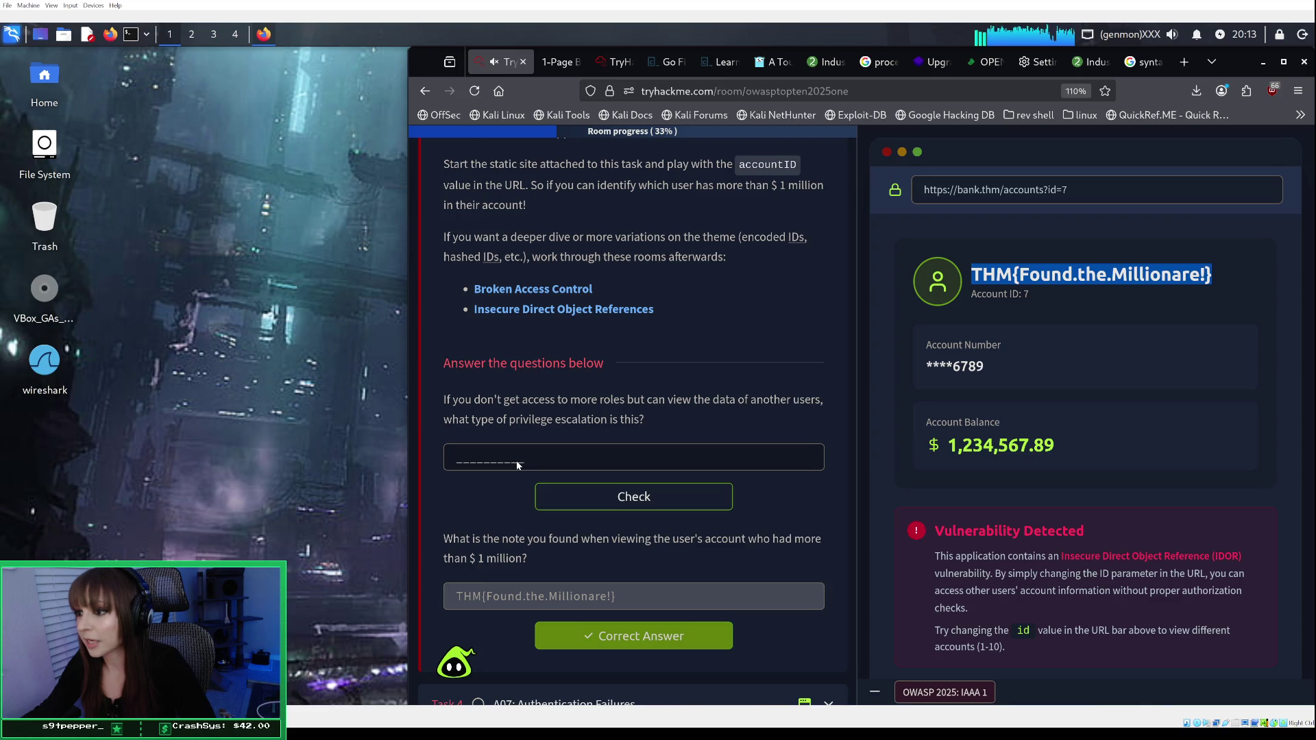
click(518, 465)
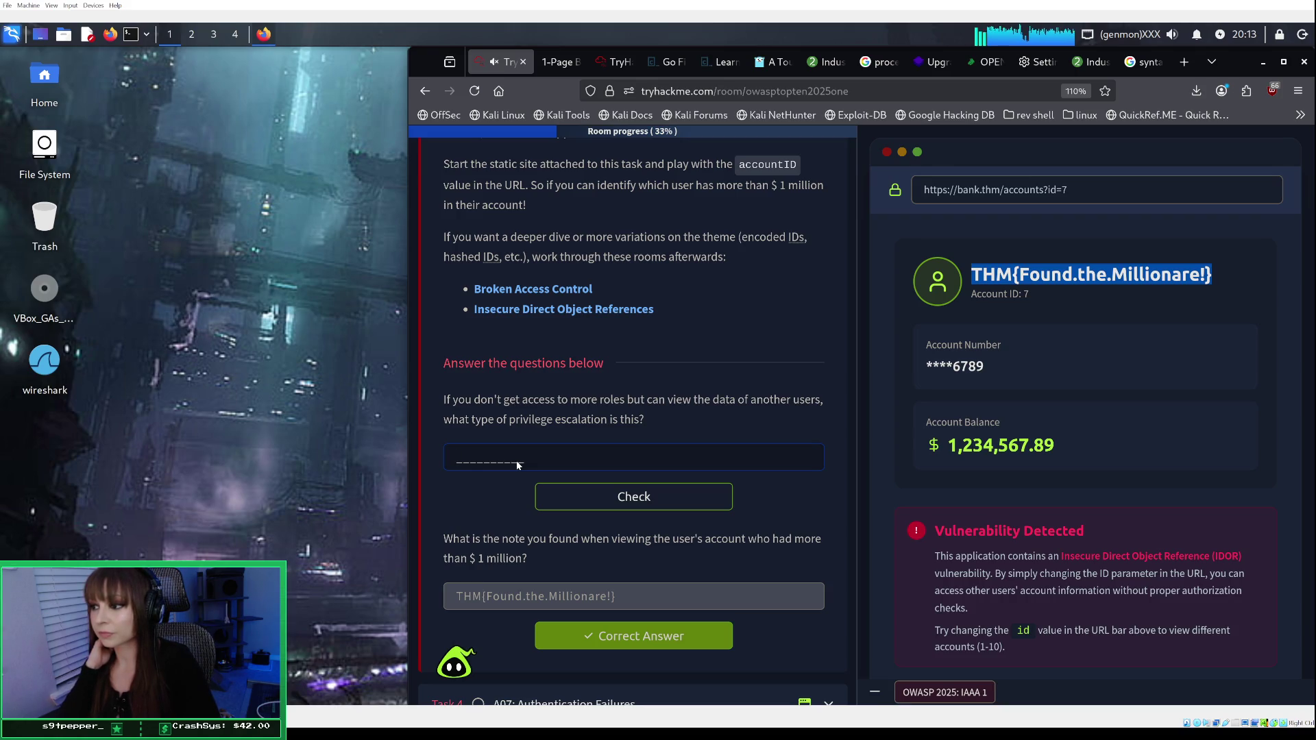
Step: Answer the privilege-escalation question with 'horizontal', fixing the 'horixontal' typo after rejection
text(vertical)
key(BackSpace)
key(BackSpace)
key(BackSpace)
key(BackSpace)
key(BackSpace)
key(BackSpace)
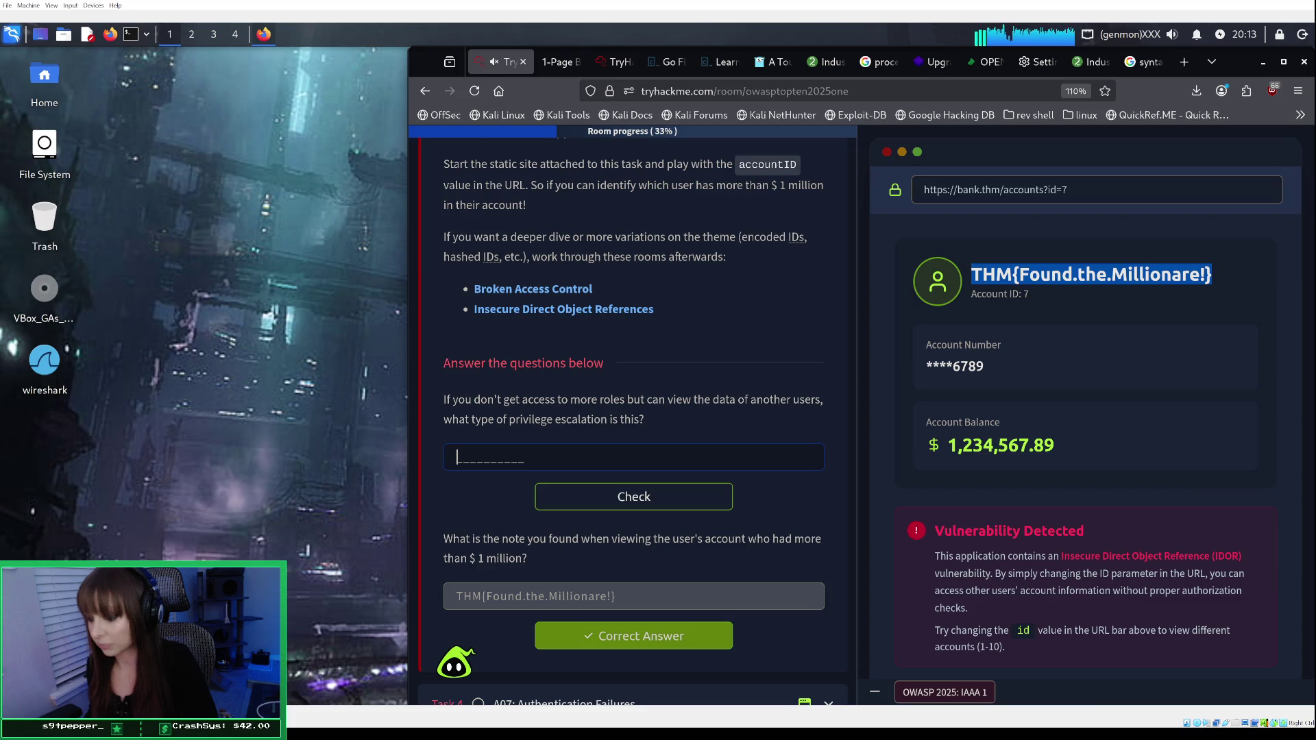
text(hori=x)
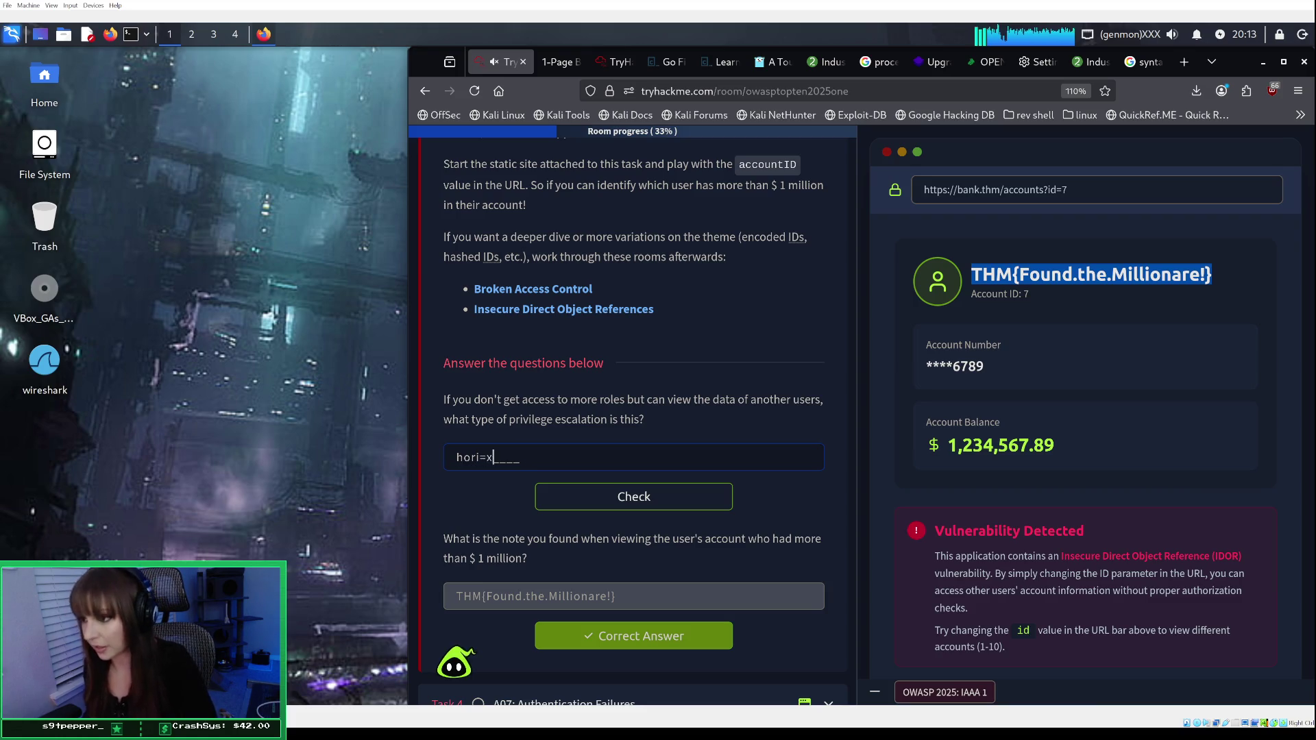
key(BackSpace)
key(BackSpace)
text(xon)
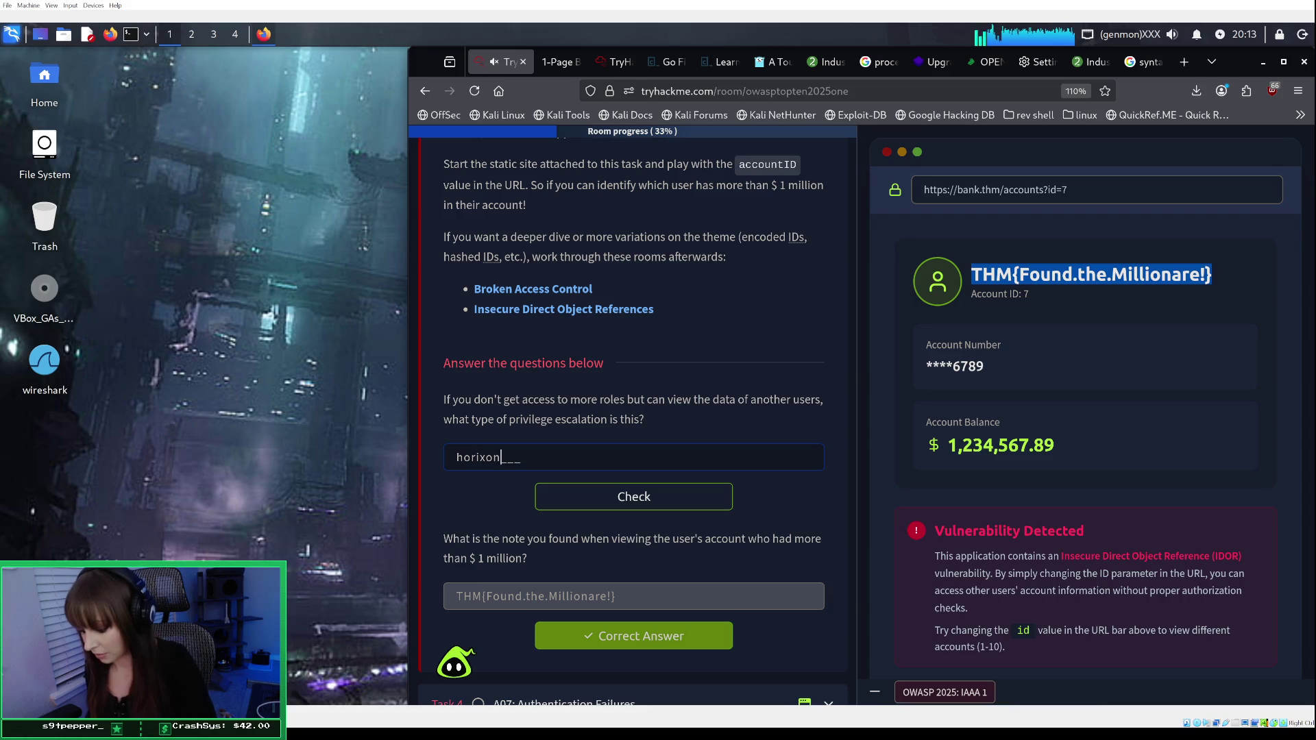
text(tal)
key(Return)
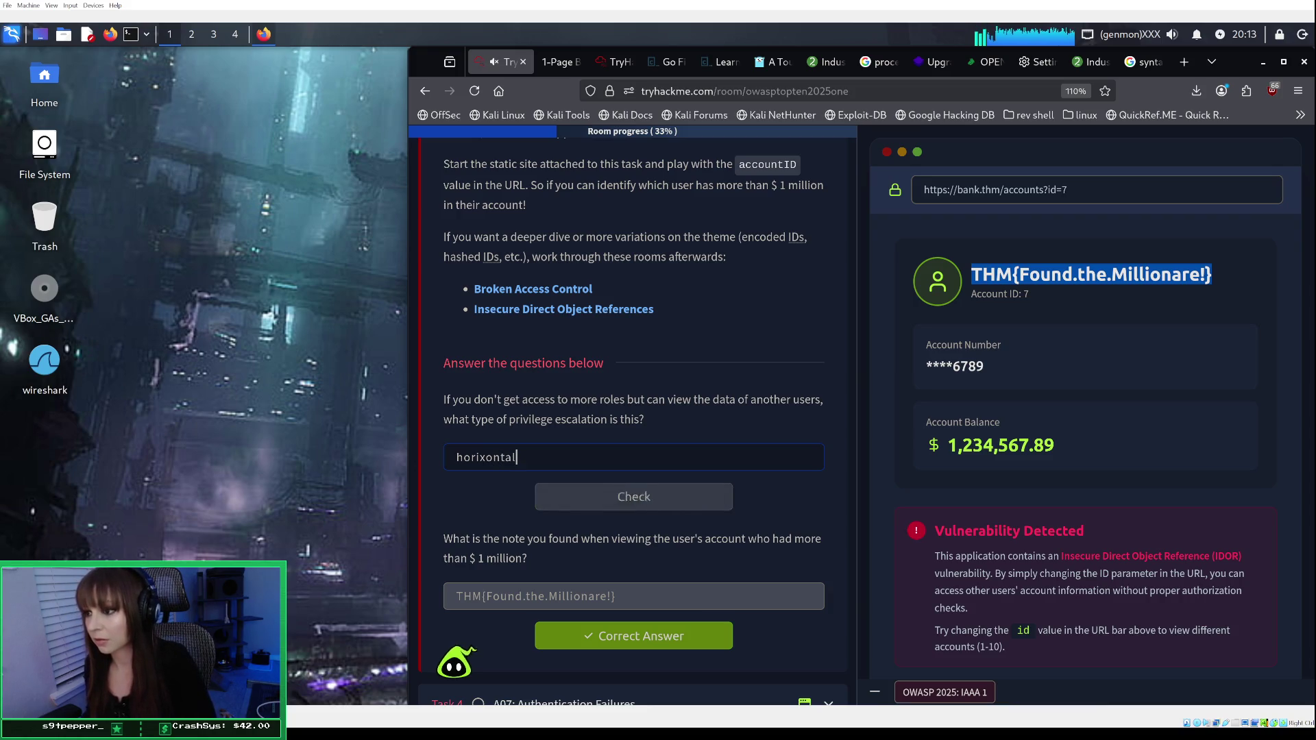
click(486, 458)
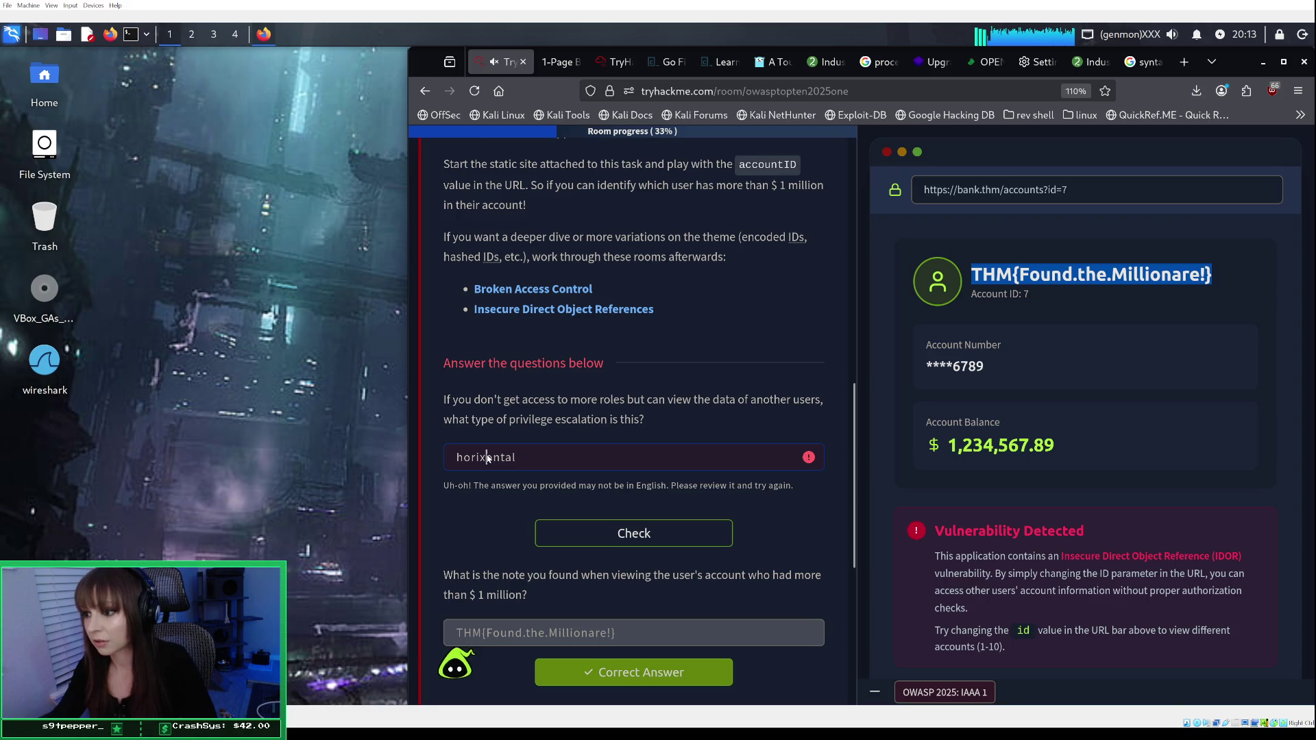
key(BackSpace)
text(z)
key(Return)
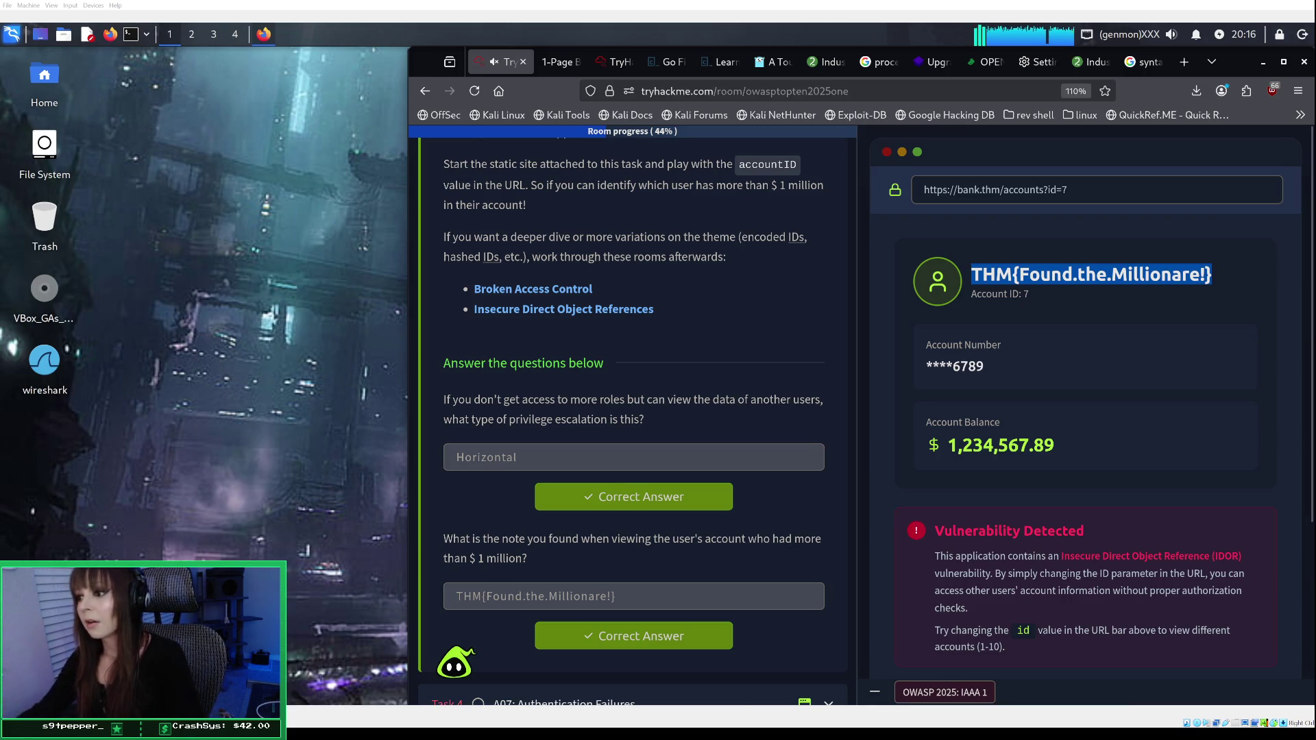
scroll(636, 422, down, 3)
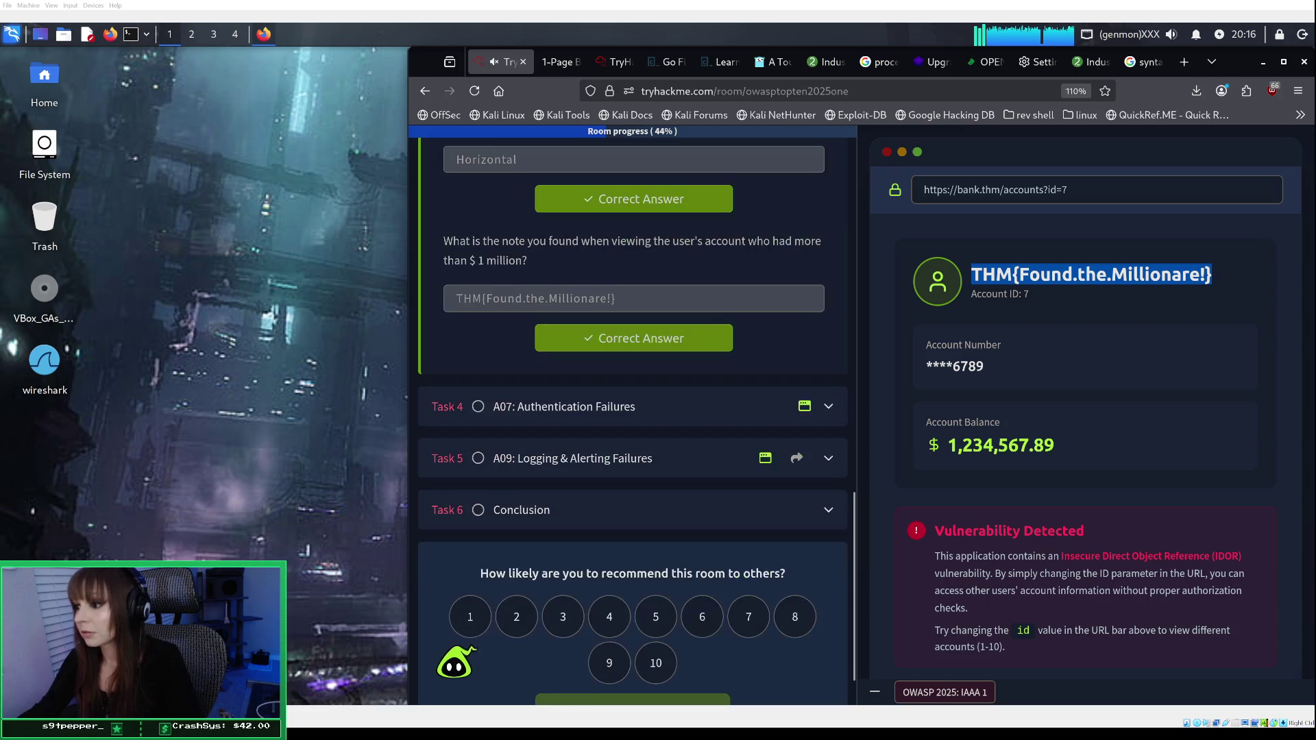
Step: Expand Task 4, A07: Authentication Failures, and close the attached bank site panel
click(823, 403)
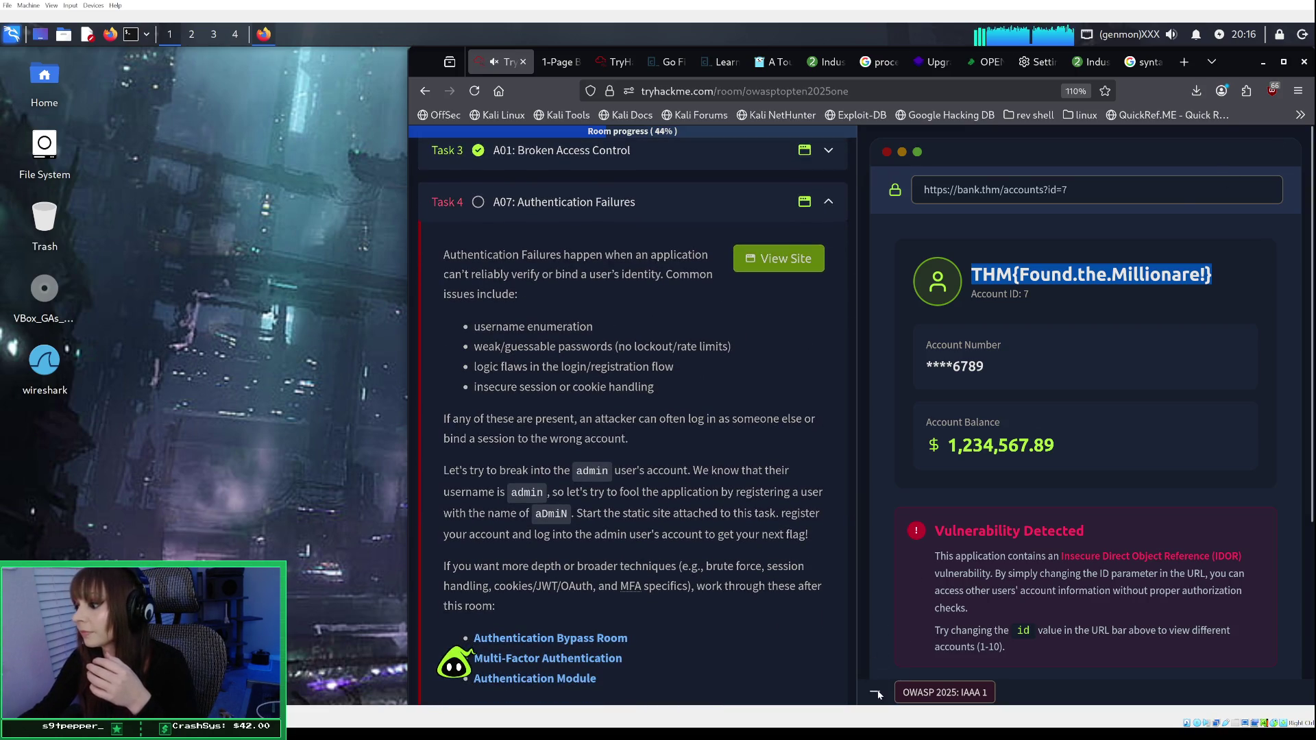
click(877, 688)
scroll(800, 390, down, 2)
scroll(802, 394, up, 3)
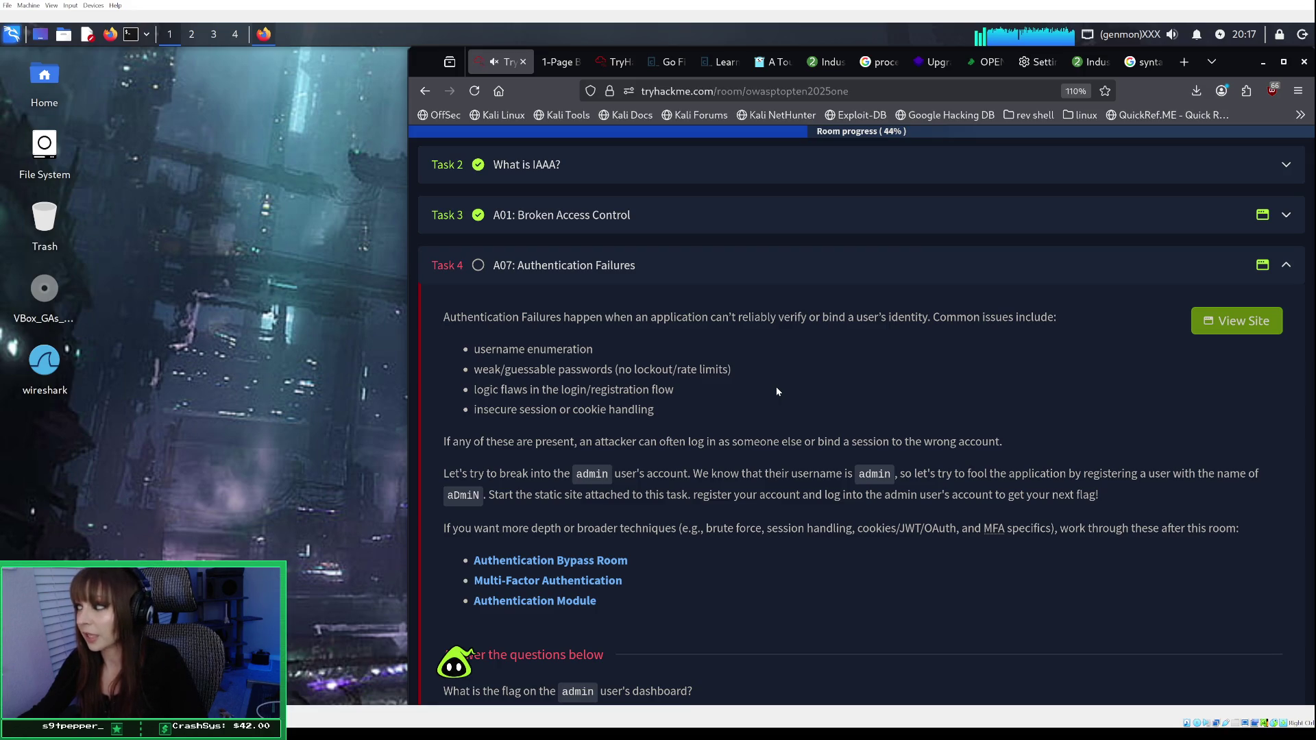
scroll(777, 392, down, 1)
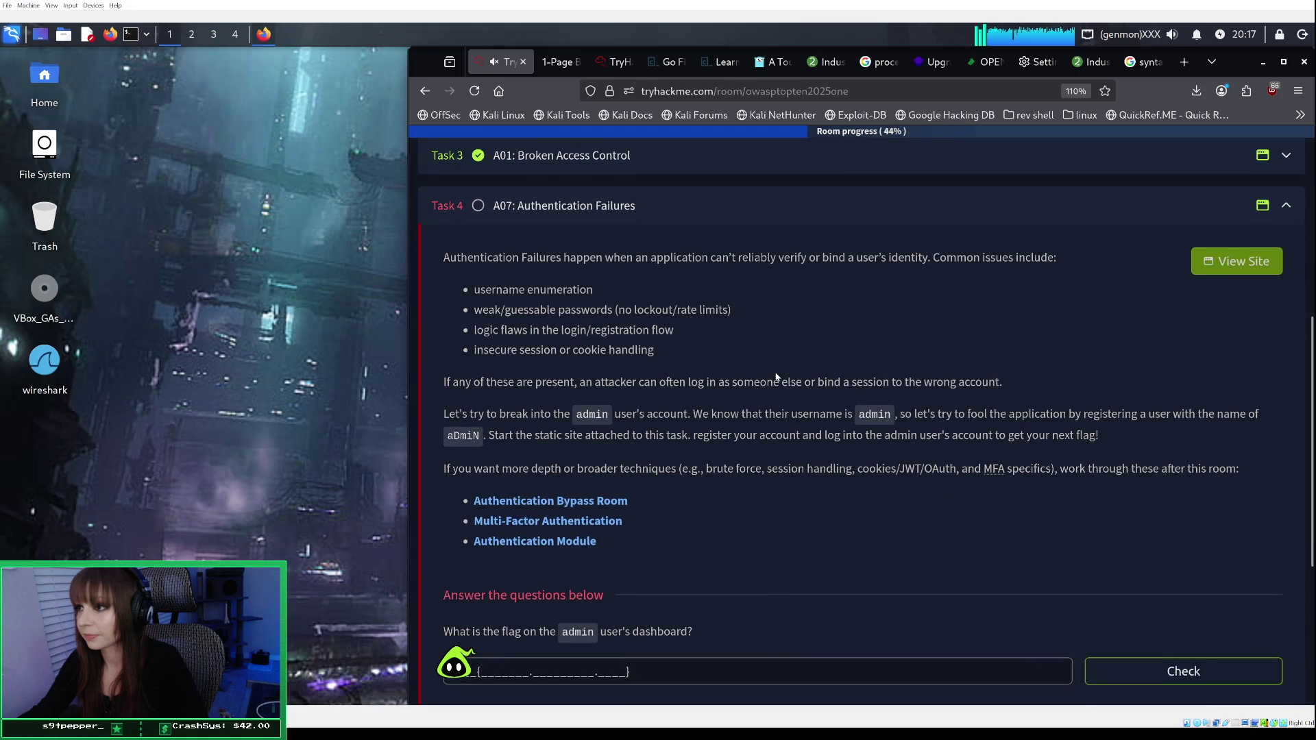